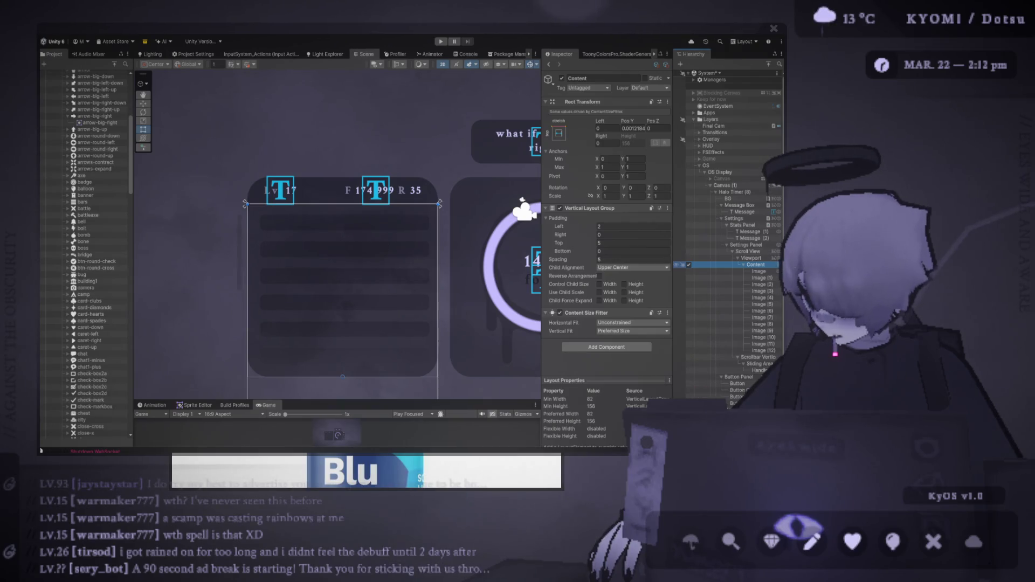
Step: Add an InputField (TMP) under the Stats Panel's Content and frame it in the scene
key(ctrl+shift+v)
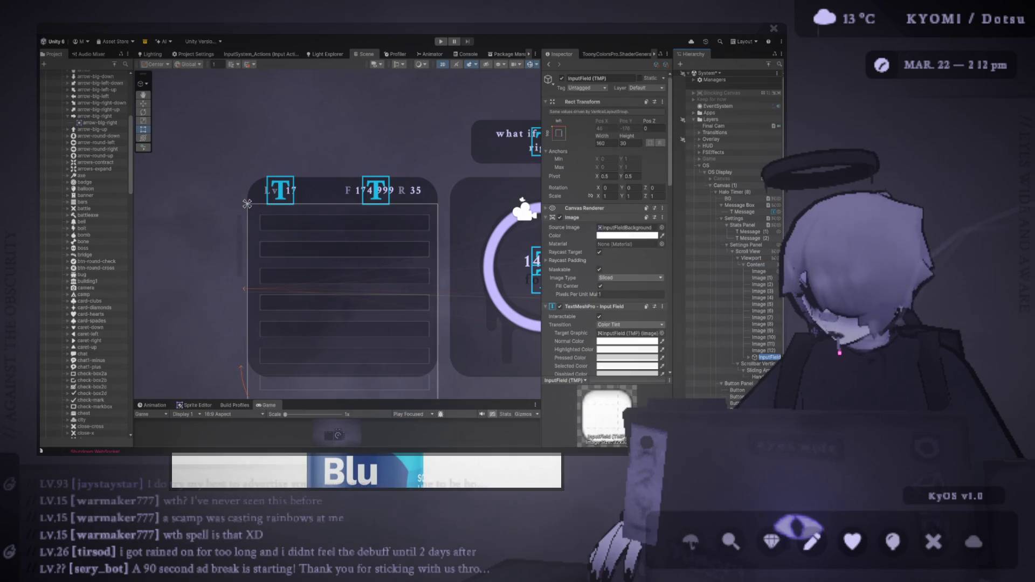
scroll(416, 309, down, 3)
drag(416, 316, 413, 191)
key(f)
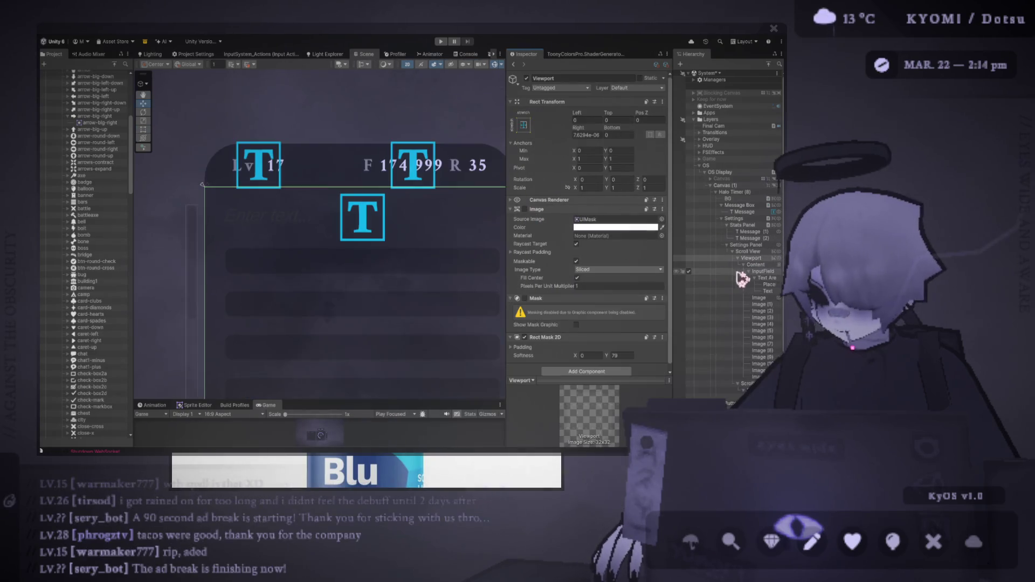
Step: Enable the input field's background Image and give it a dark colour
click(755, 275)
click(525, 217)
key(ctrl+v)
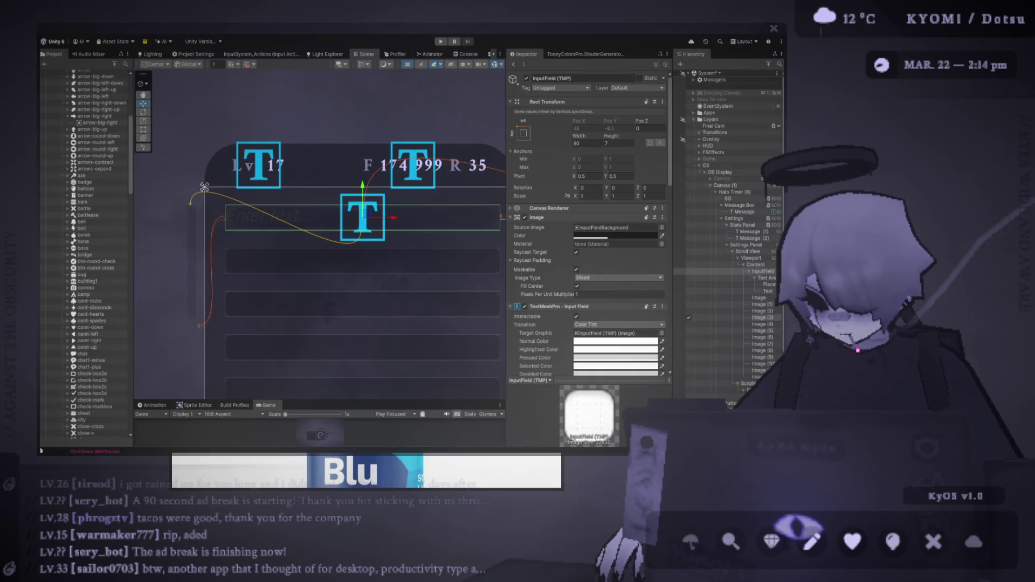
Step: Set the input field's Image Source Image to None
scroll(663, 261, down, 3)
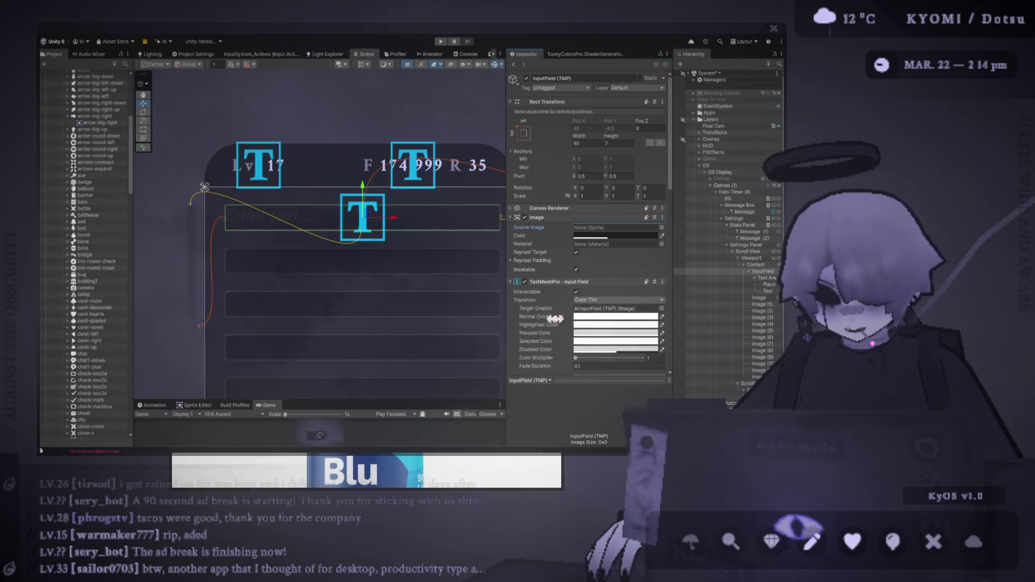
key(Delete)
scroll(592, 353, down, 10)
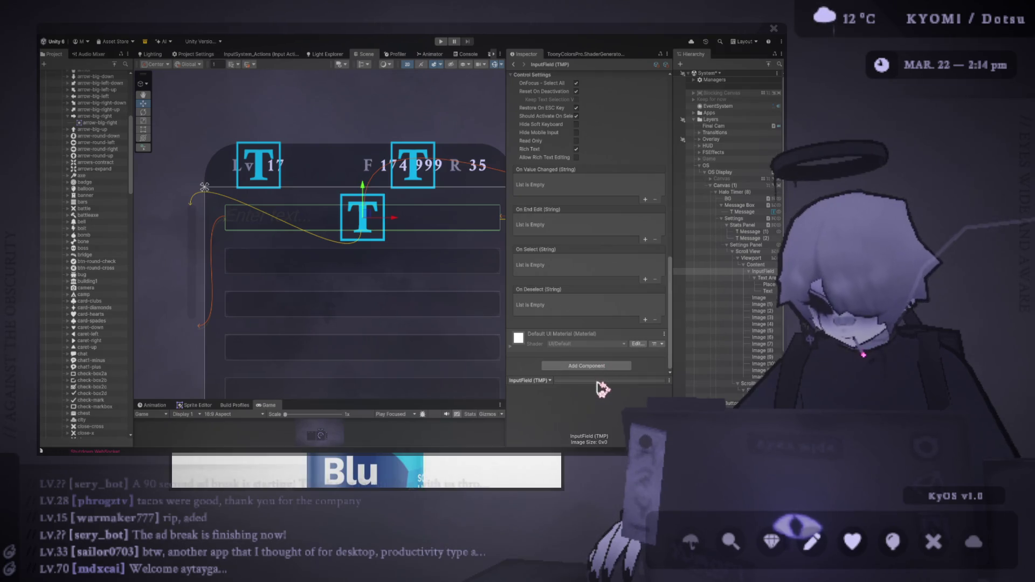
Step: Change the Image With Rounded Corners radius from 40 to 2
scroll(603, 256, up, 10)
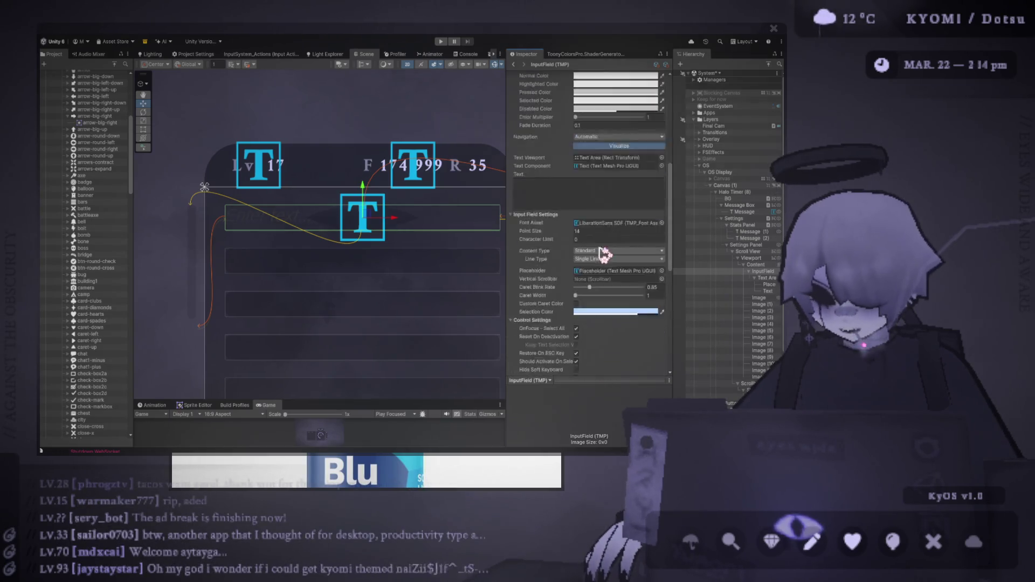
scroll(603, 344, down, 10)
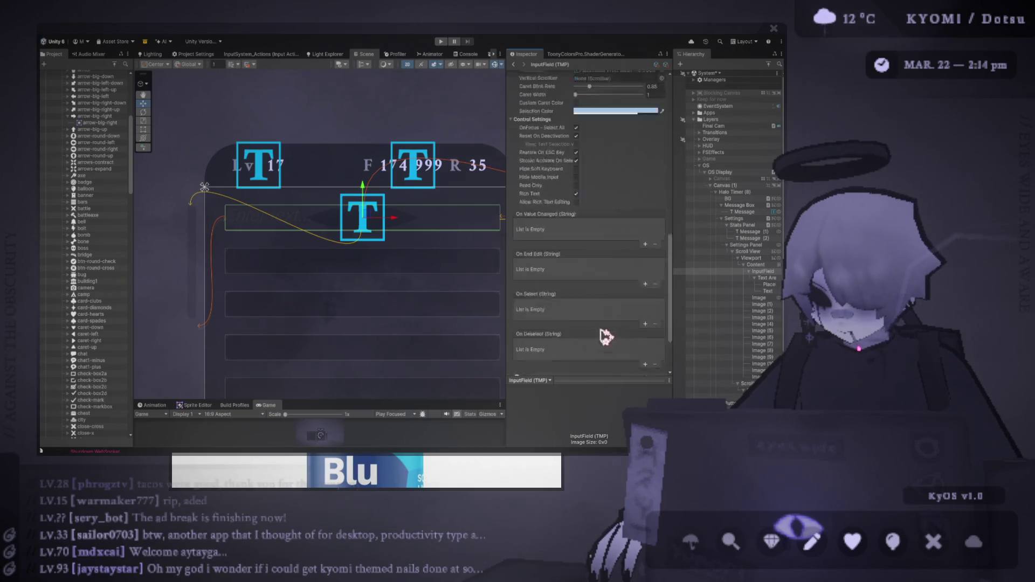
click(599, 322)
text(5)
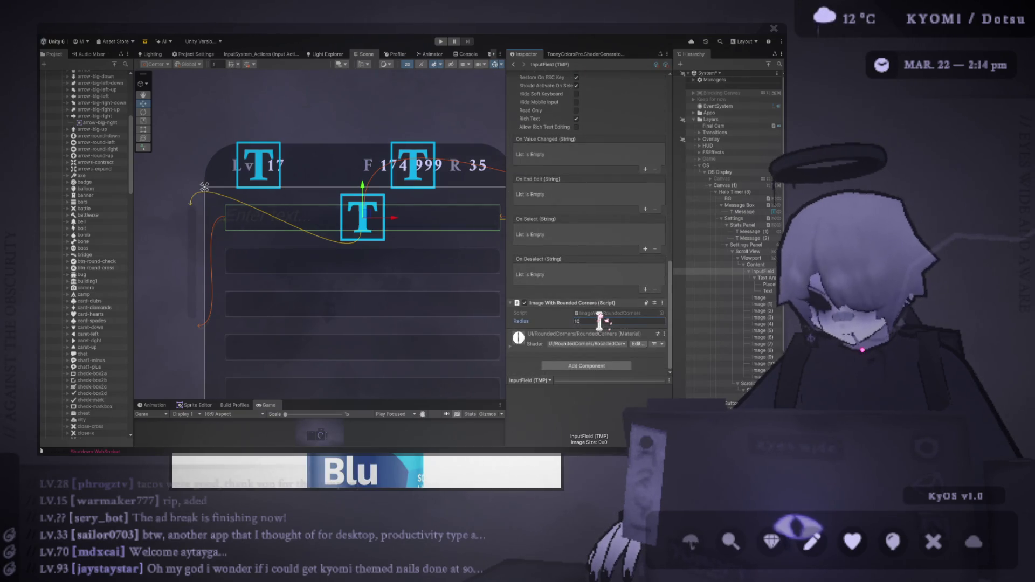
key(BackSpace)
text(2)
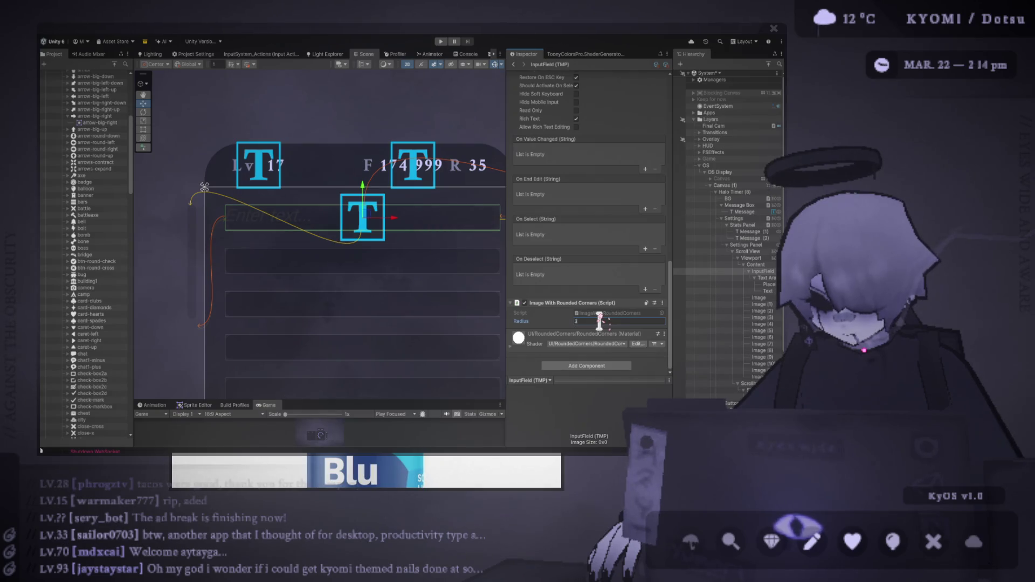
scroll(225, 249, up, 4)
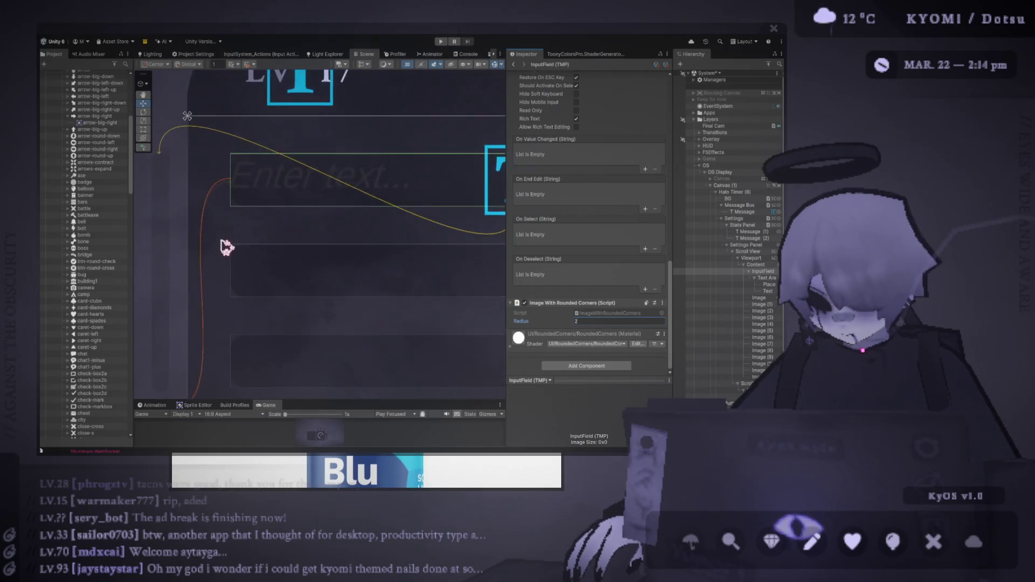
scroll(226, 253, down, 4)
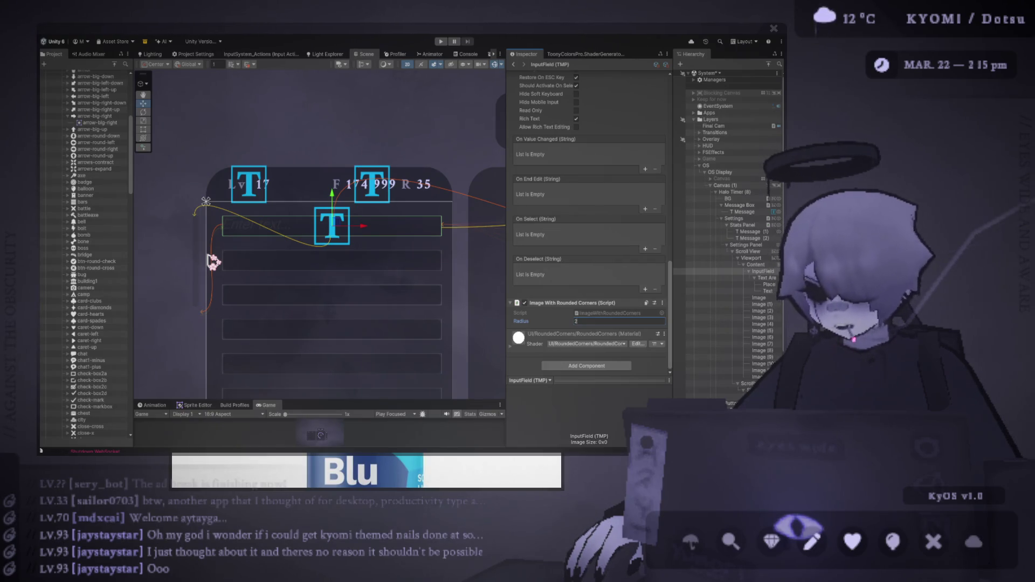
key(Return)
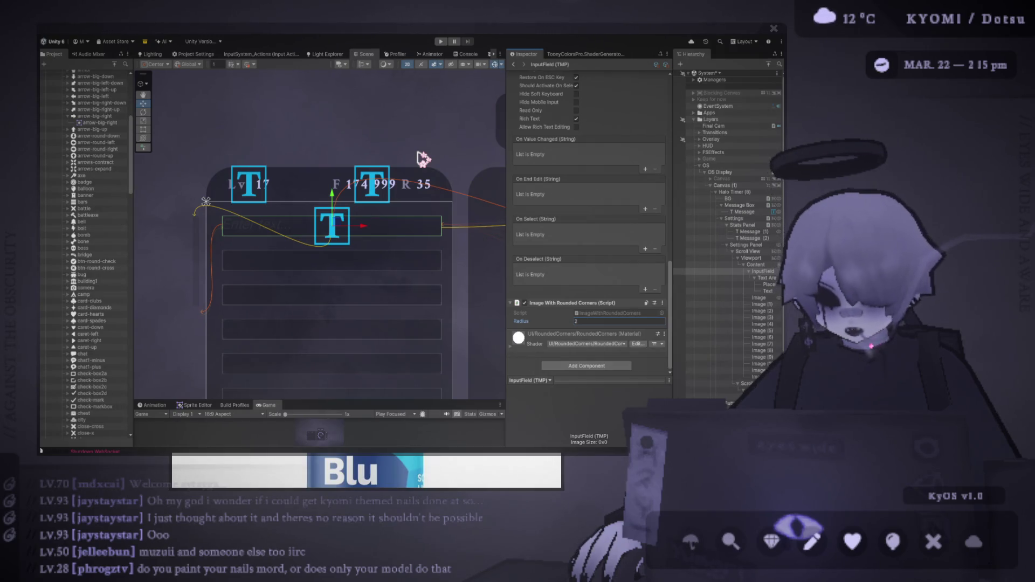
scroll(571, 169, up, 8)
scroll(571, 172, up, 5)
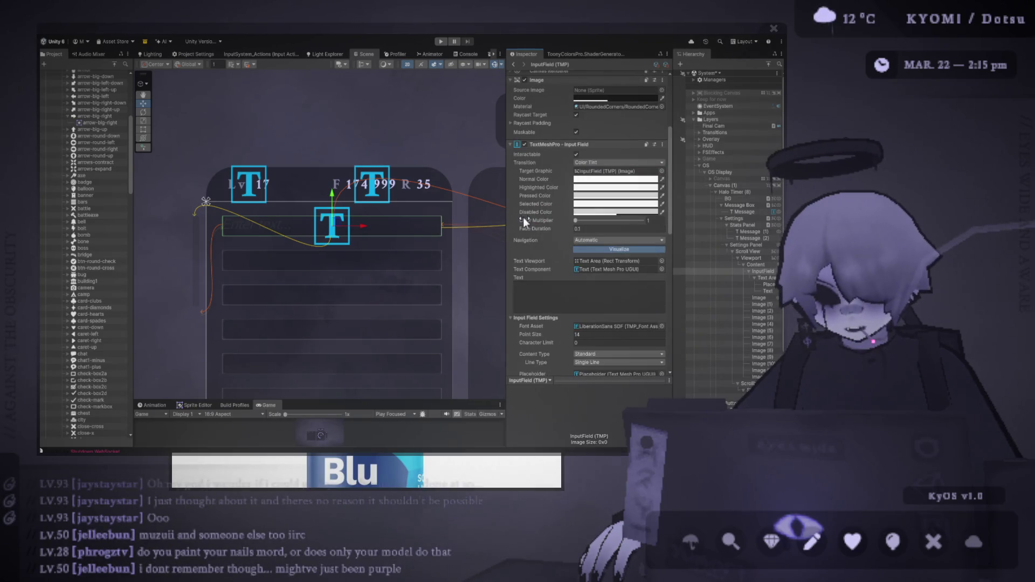
scroll(581, 157, up, 5)
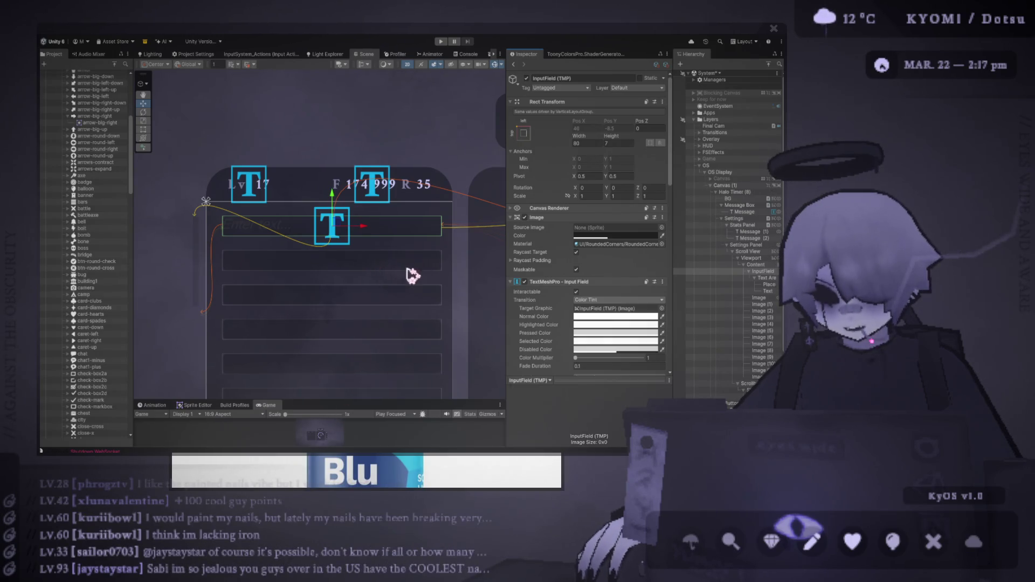
Step: Enlarge the Game view above the Scene view, adjust its scale, and enter Play mode
drag(383, 399, 384, 190)
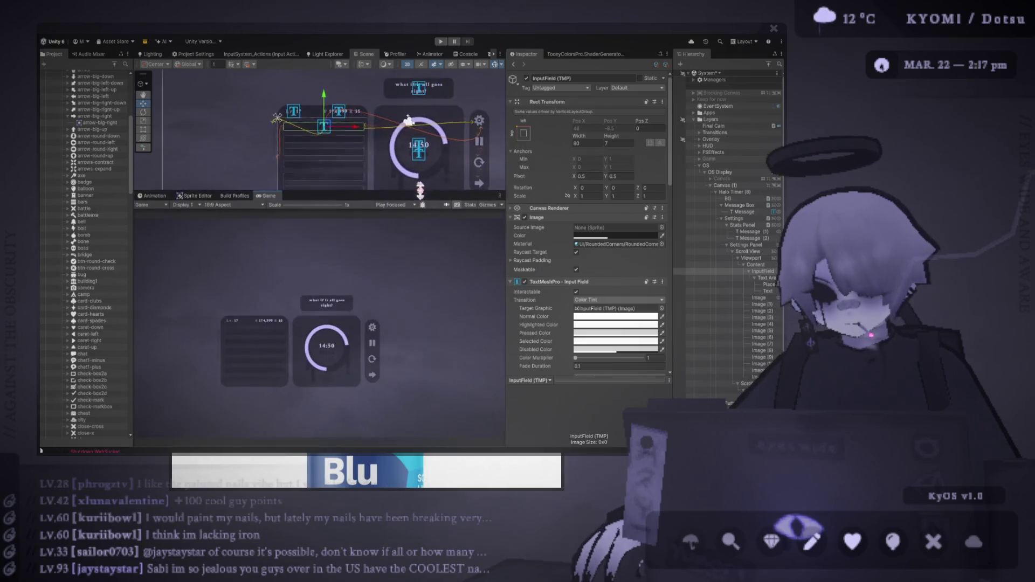
scroll(222, 312, up, 2)
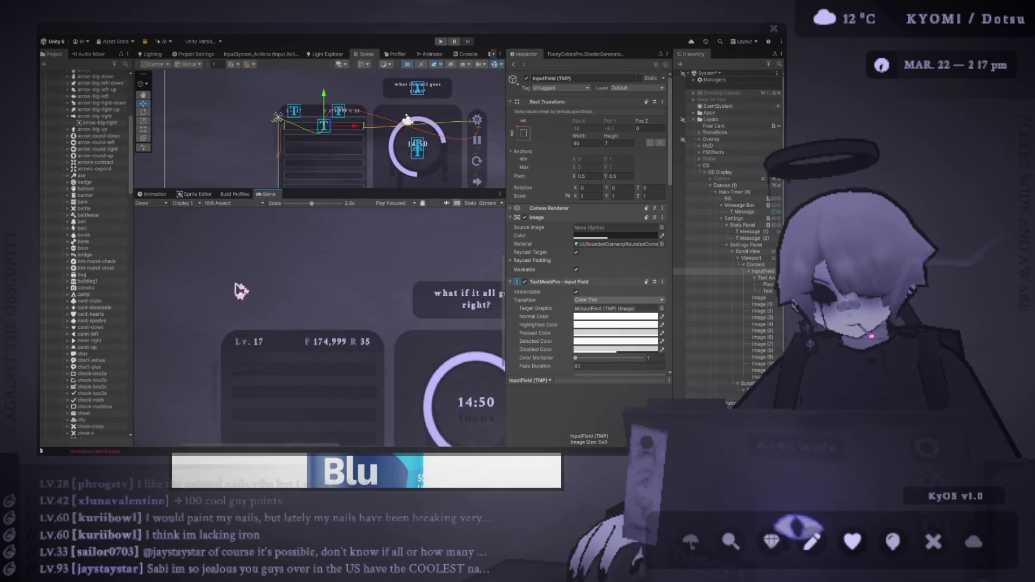
drag(311, 188, 312, 129)
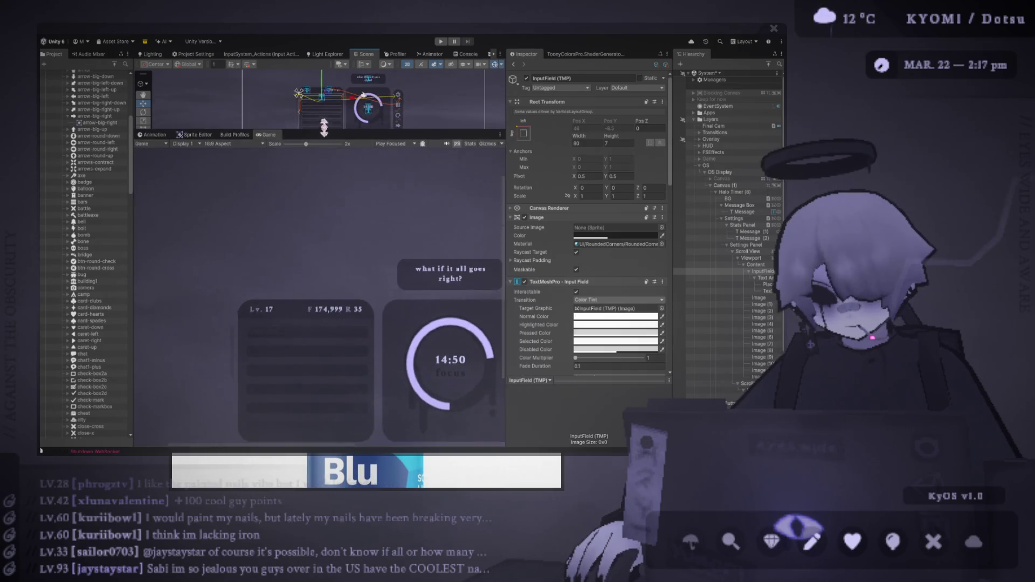
scroll(351, 224, down, 2)
click(438, 43)
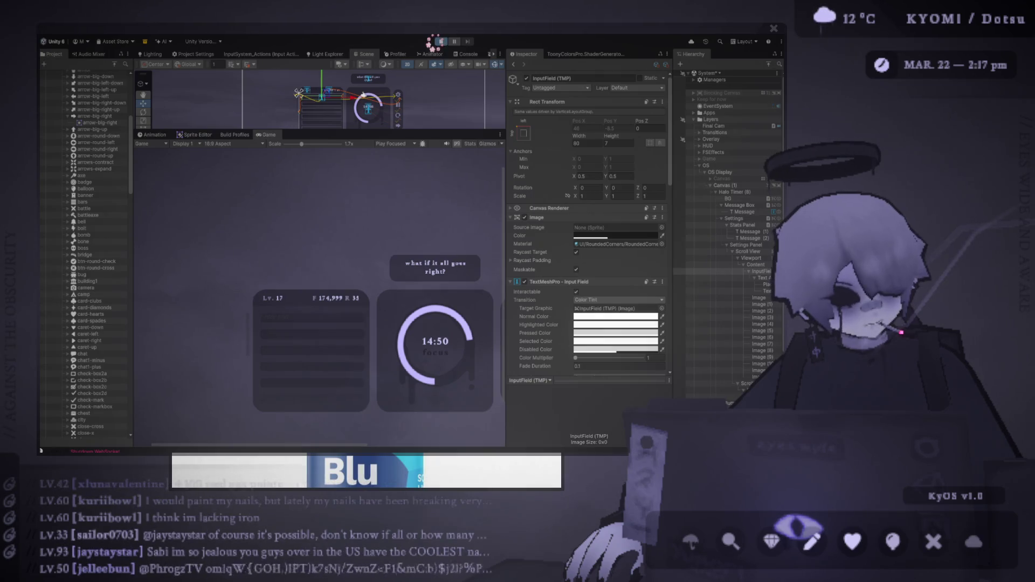
Step: Type 'dfl' into the running game's input field, then replace it with 'bro'
click(439, 42)
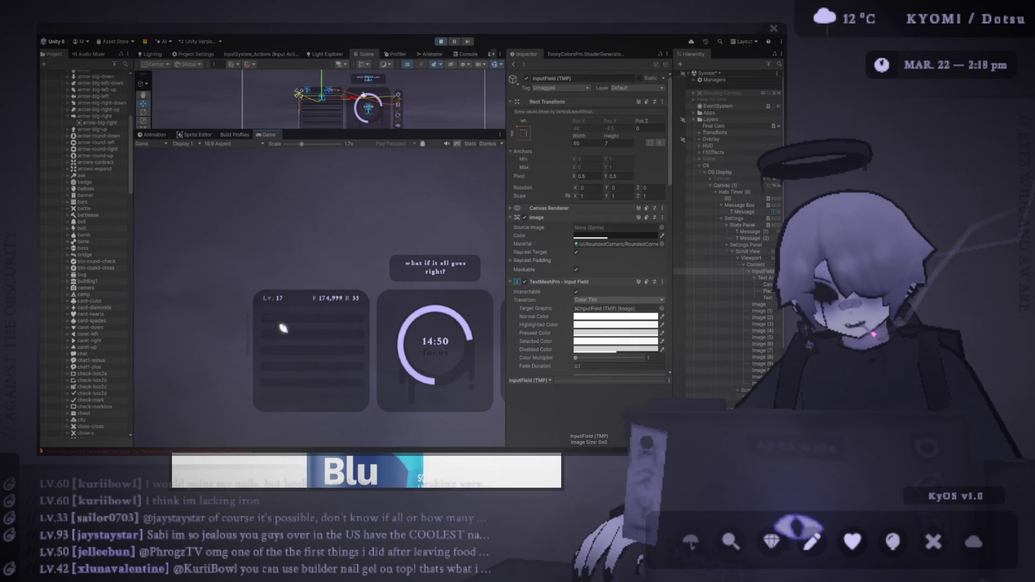
text(dfl)
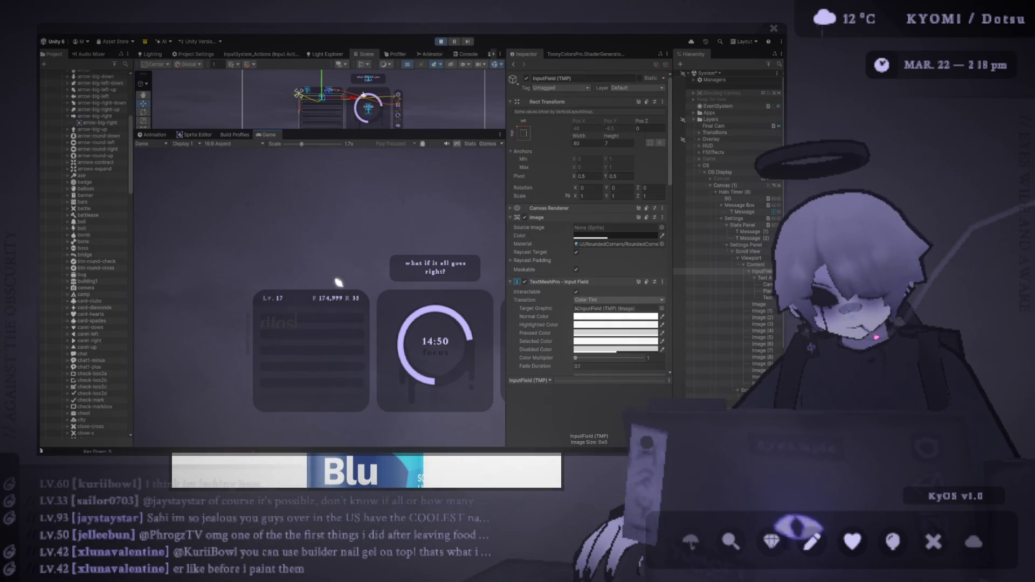
key(BackSpace)
key(BackSpace)
key(BackSpace)
text(bro)
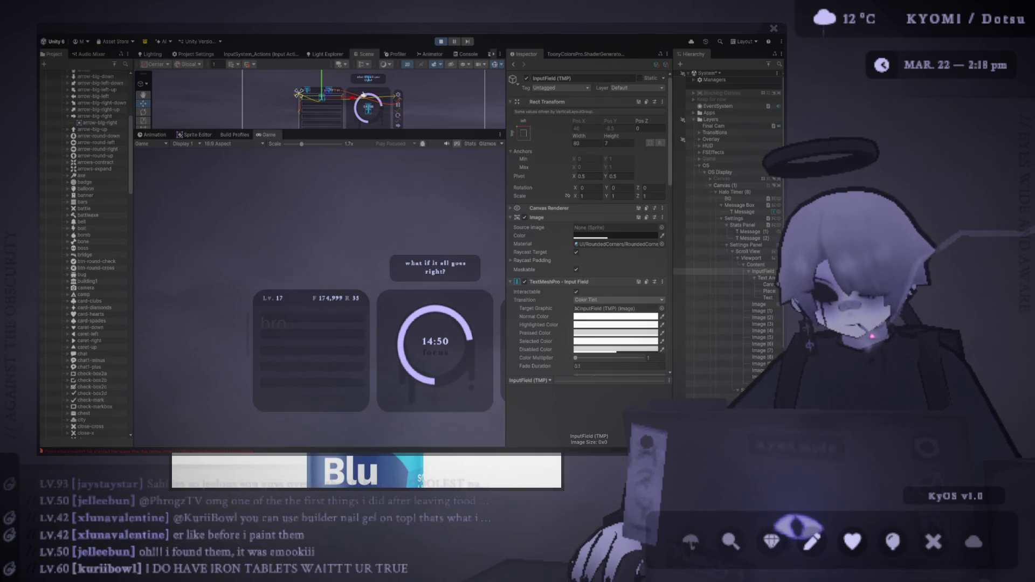
Step: Test submitting the field with 'is' and 'x', then set the Game view scale to 1x
key(i)
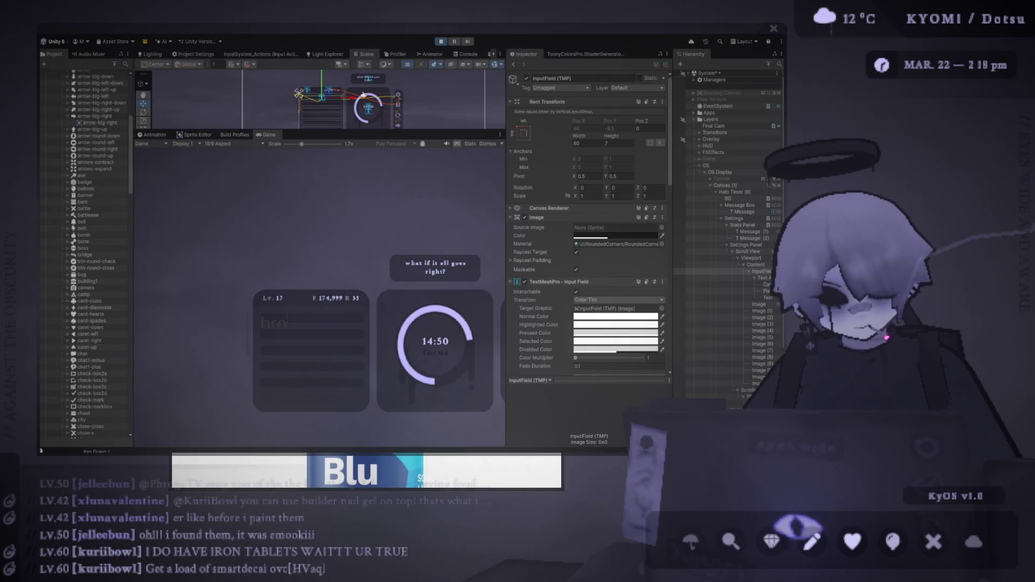
key(s)
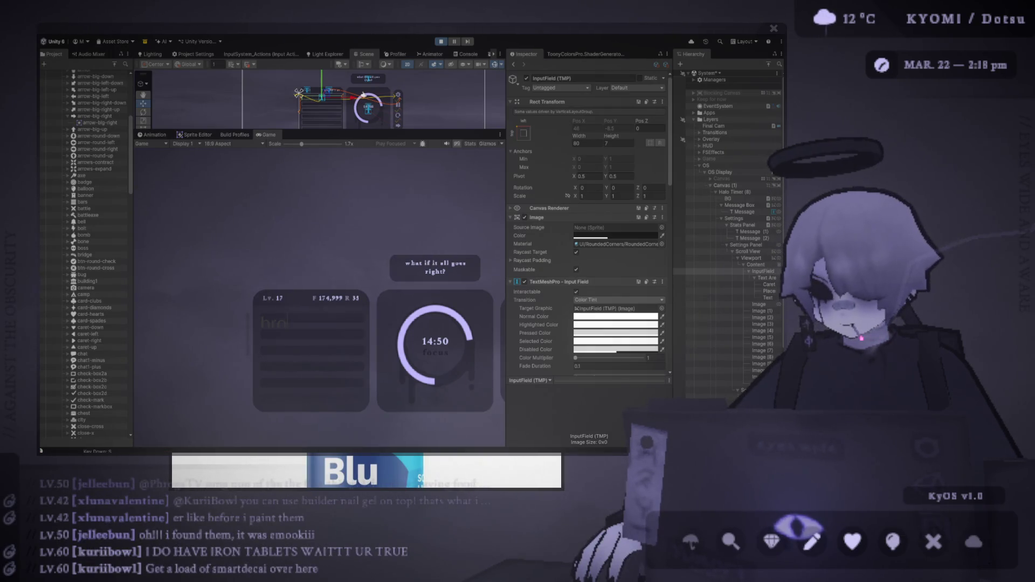
key(Return)
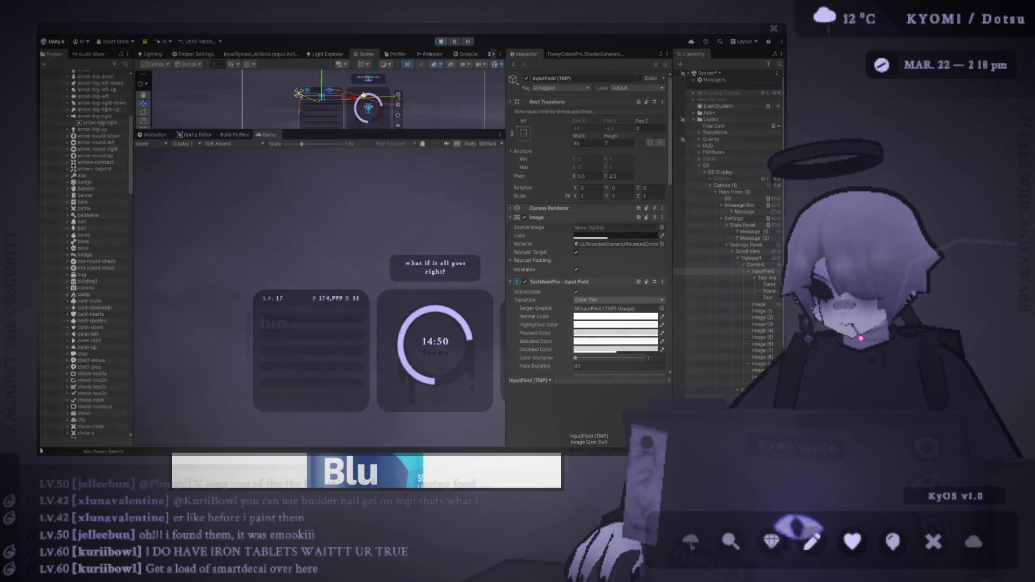
key(x)
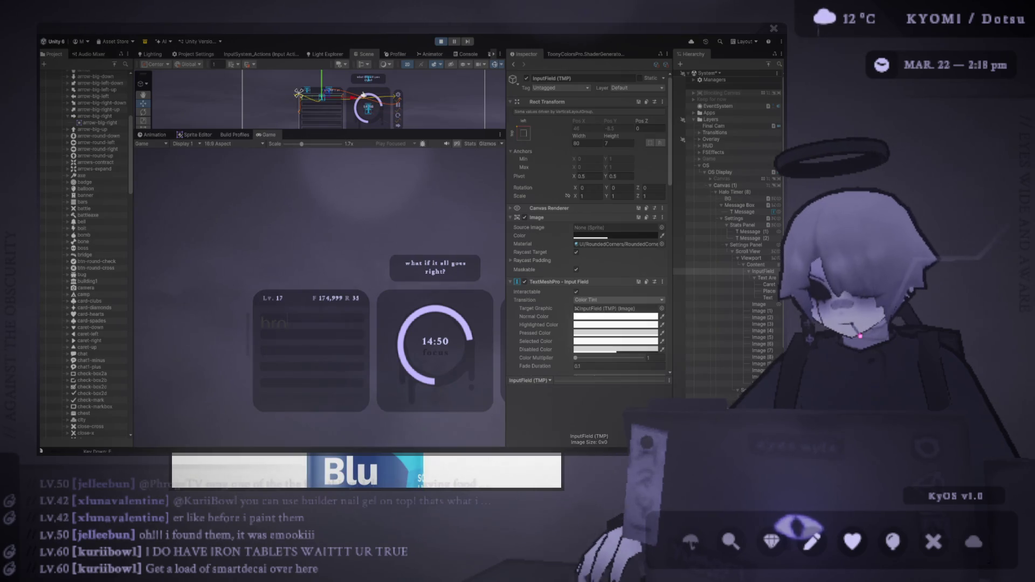
key(Return)
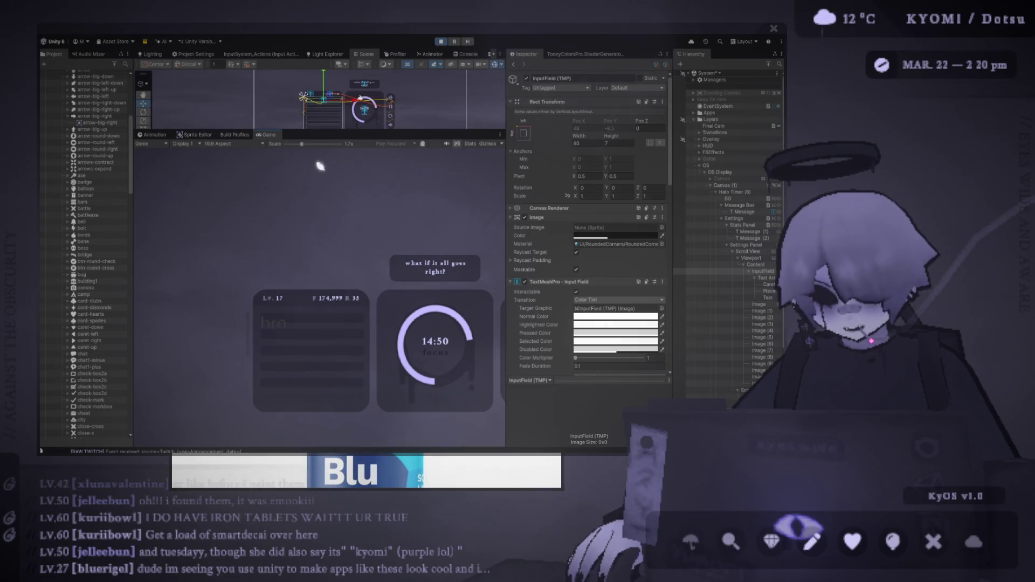
drag(301, 145, 286, 145)
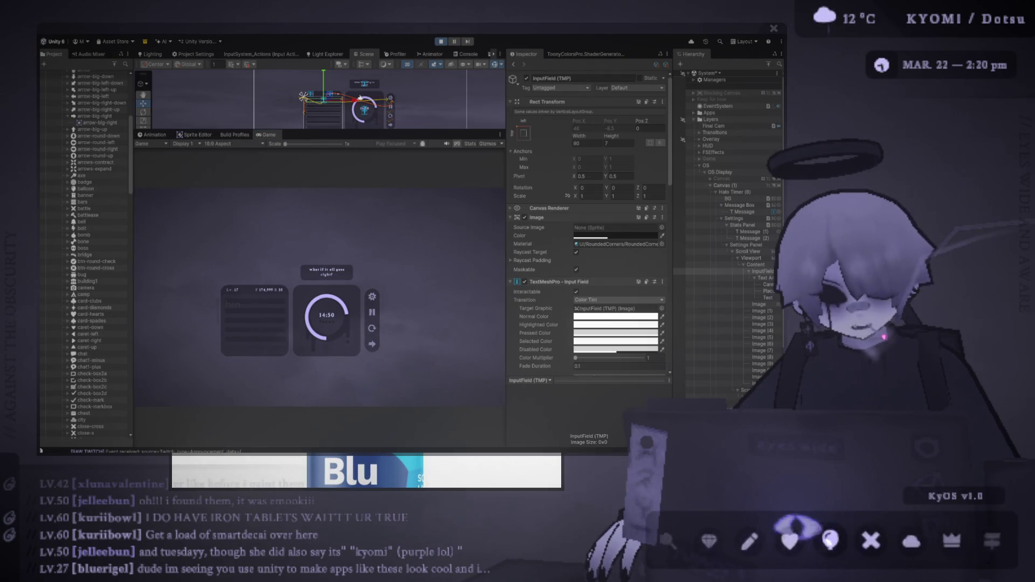
Step: Clear the drawing pad canvas, sketch UU7, and draw a box around it
click(889, 540)
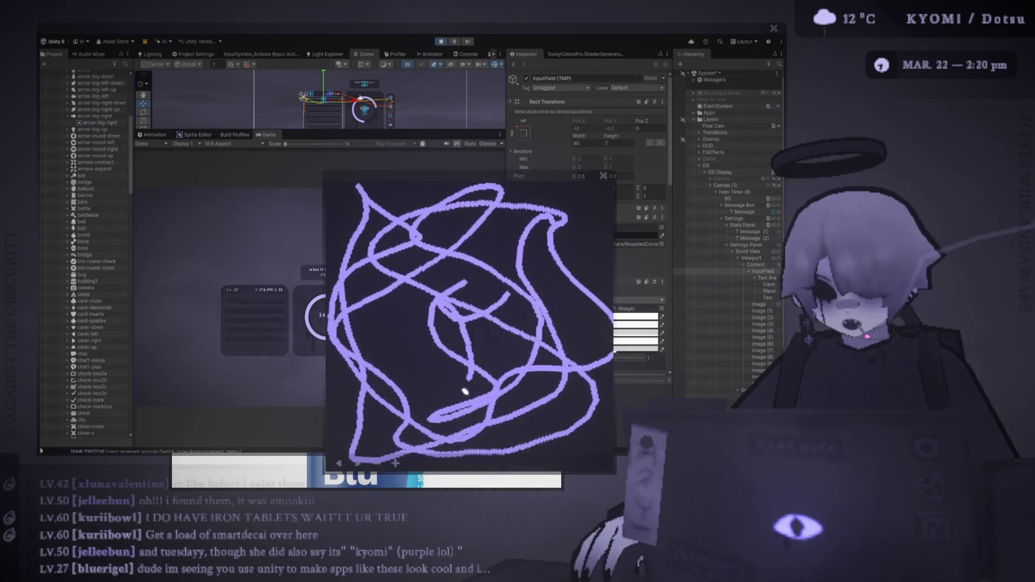
click(395, 462)
mouse_move(398, 288)
mouse_down()
mouse_move(440, 383)
mouse_move(462, 281)
mouse_move(495, 334)
mouse_move(541, 302)
mouse_move(533, 369)
mouse_up()
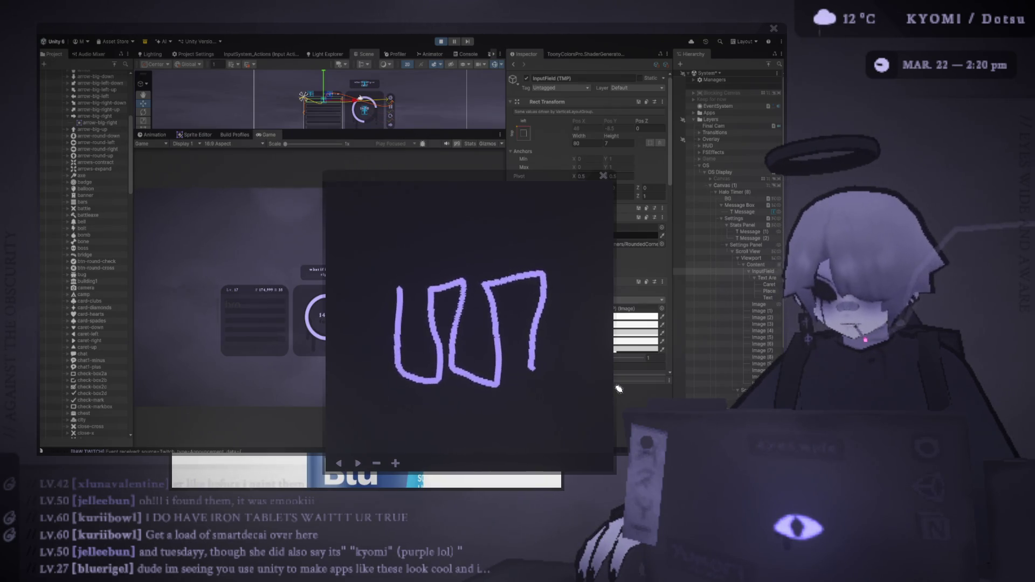
mouse_move(526, 248)
mouse_down()
mouse_move(412, 248)
mouse_move(381, 278)
mouse_move(375, 397)
mouse_move(561, 406)
mouse_up()
mouse_move(544, 249)
mouse_down()
mouse_move(585, 431)
mouse_move(355, 294)
mouse_move(569, 217)
mouse_up()
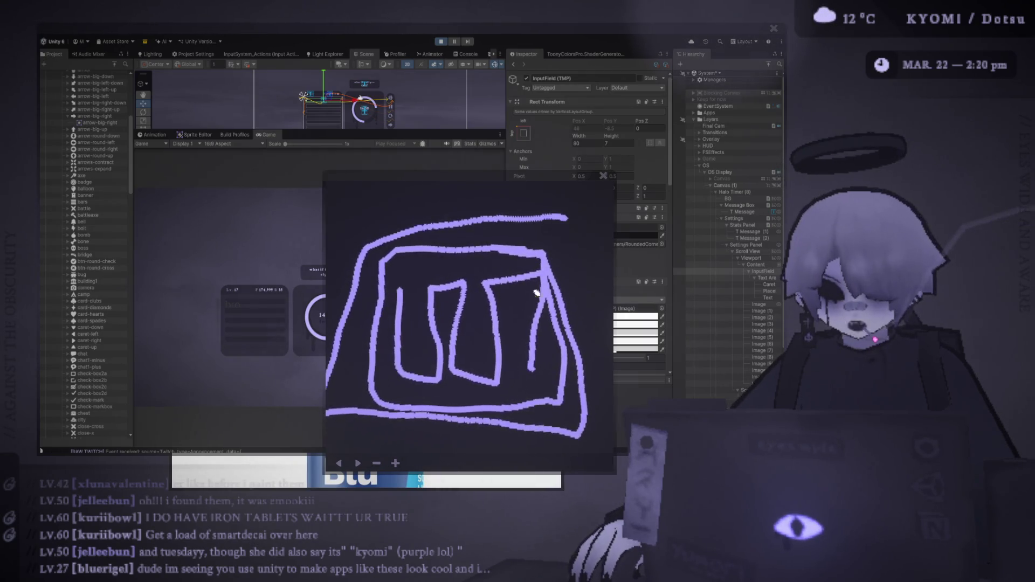
click(377, 464)
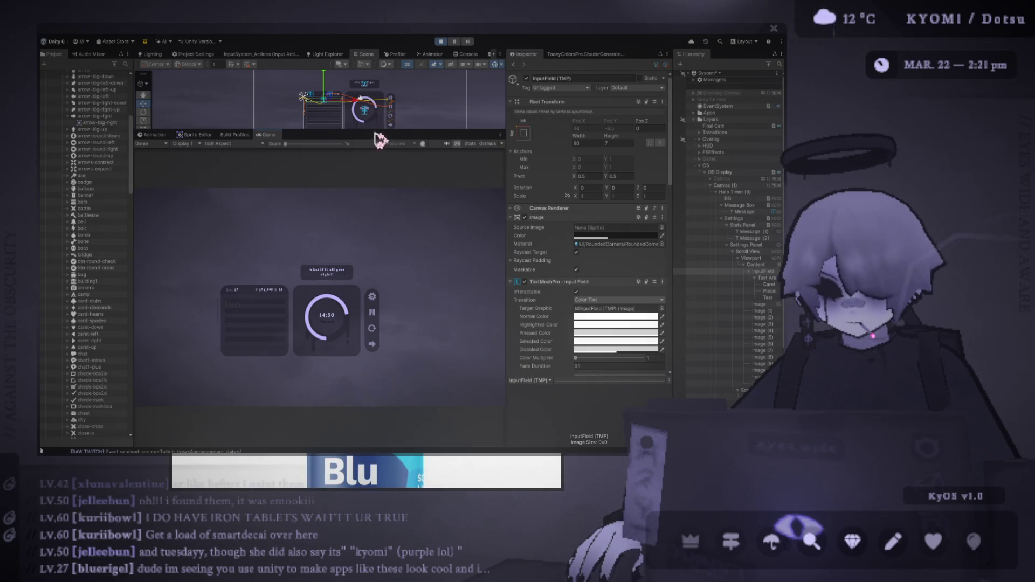
Step: Adjust the Scene/Game split, exit Play mode, and make the Scene view taller around the input field
drag(374, 130, 374, 276)
scroll(300, 218, up, 5)
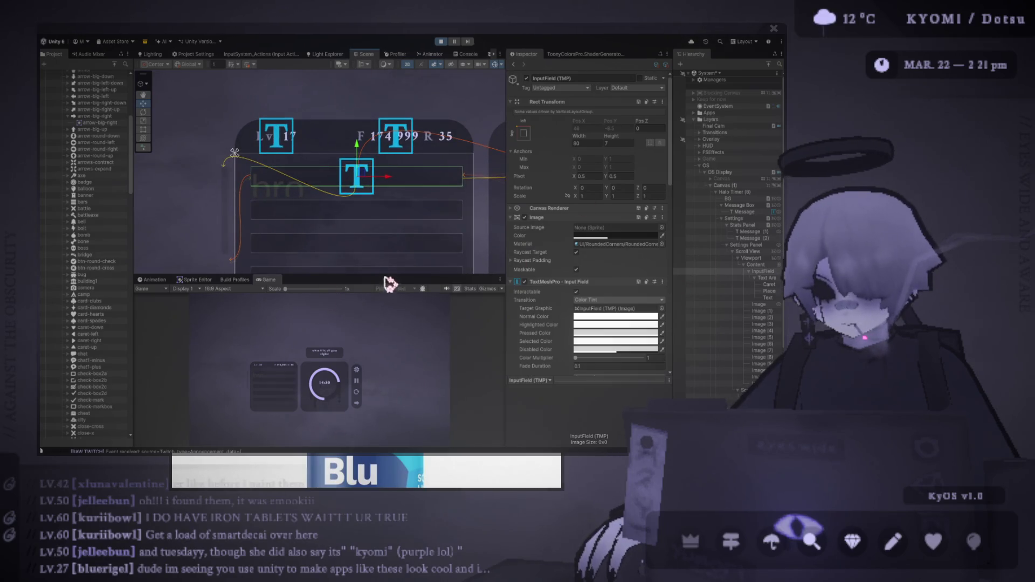
drag(388, 276, 386, 153)
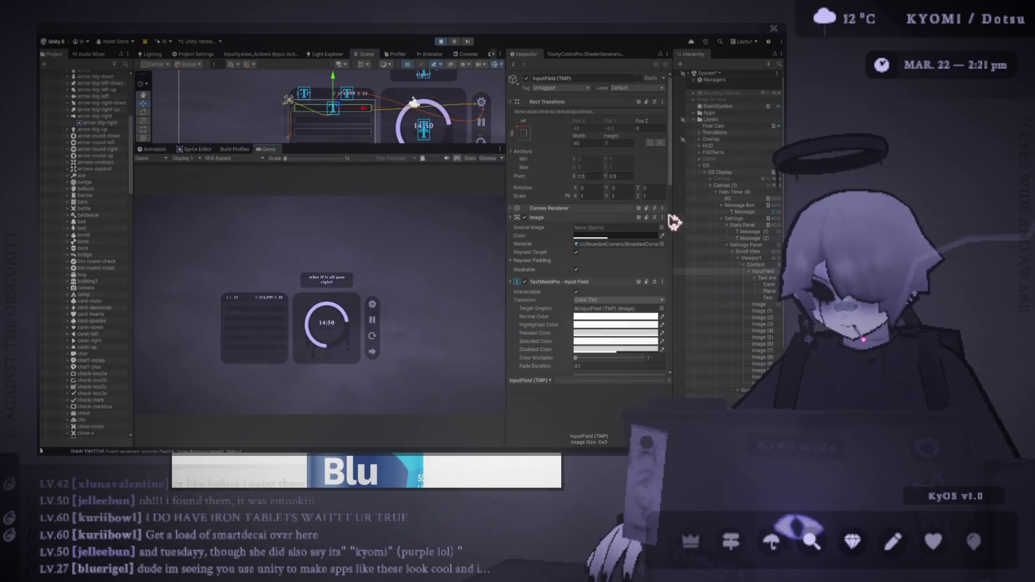
click(441, 41)
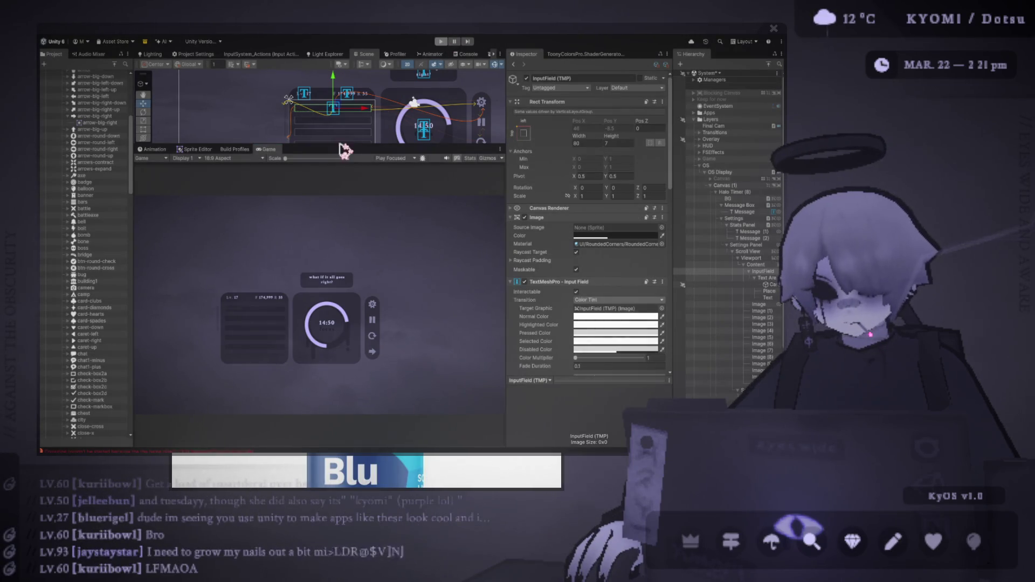
click(338, 141)
drag(338, 141, 346, 305)
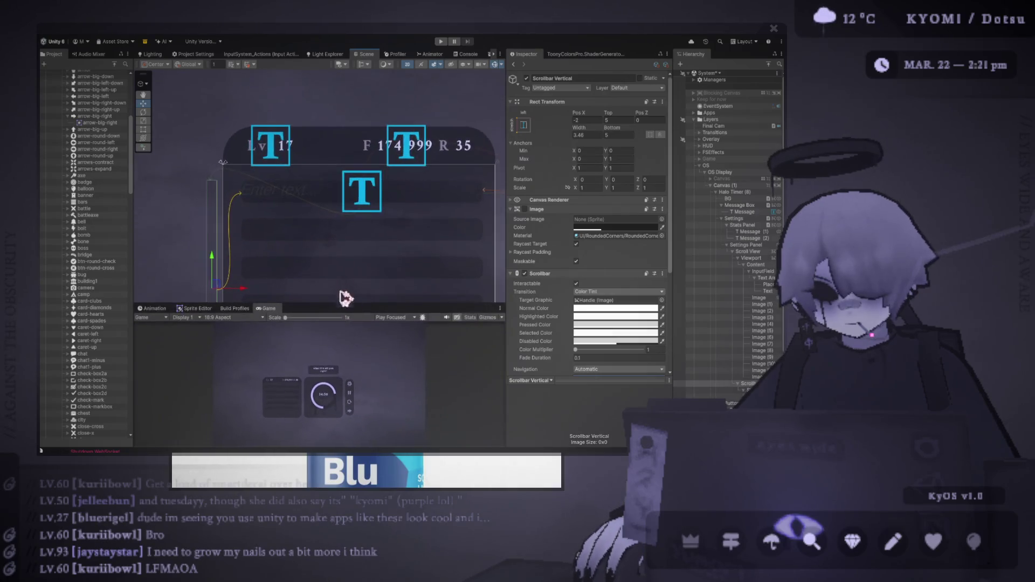
Step: Inspect the input field's Text, Placeholder and Text Area objects in the Hierarchy
click(768, 291)
click(770, 284)
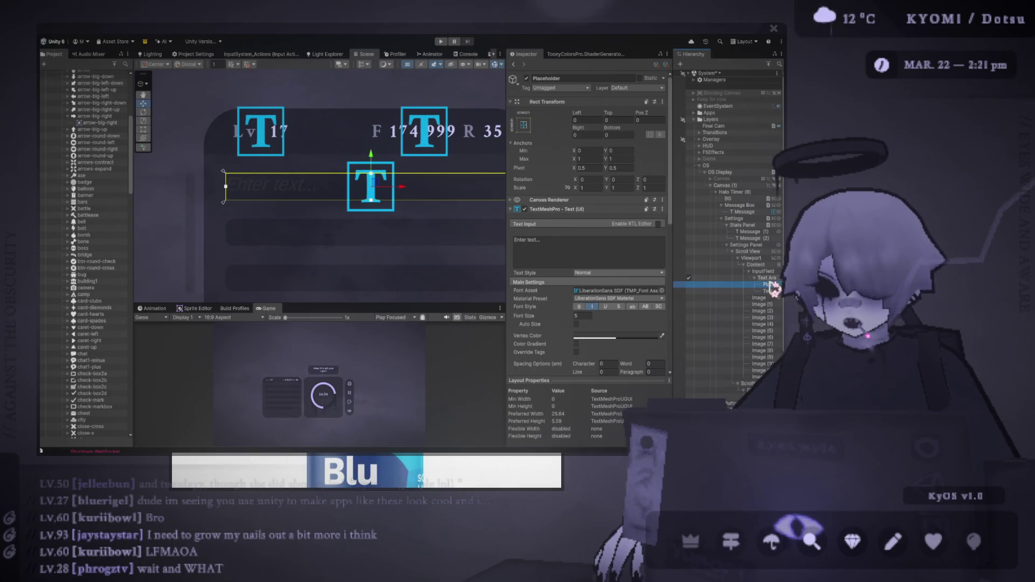
key(Up)
click(769, 284)
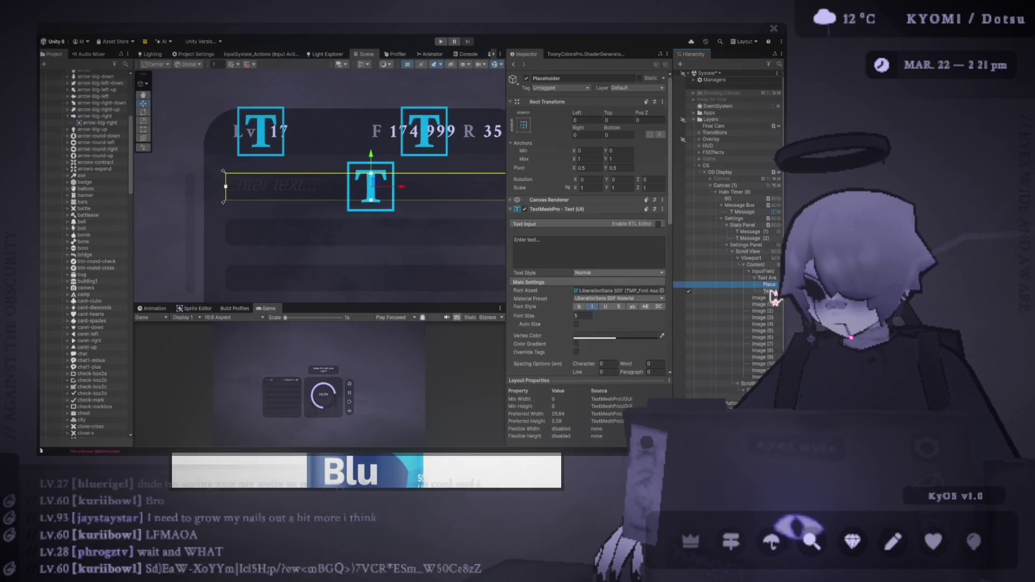
Step: Type test characters 'sdfdfg' into the Text object's Text Input
click(739, 291)
click(582, 240)
text(dfg)
click(514, 241)
text(sdfsdf)
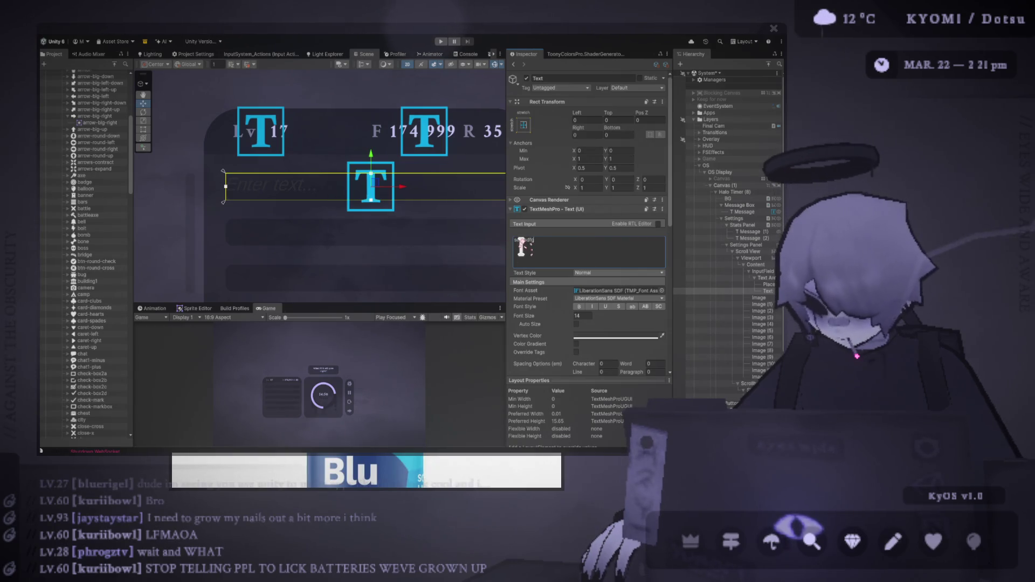
Step: Frame the Text object in the scene, then select the Placeholder's Text Input
scroll(447, 253, down, 4)
key(f)
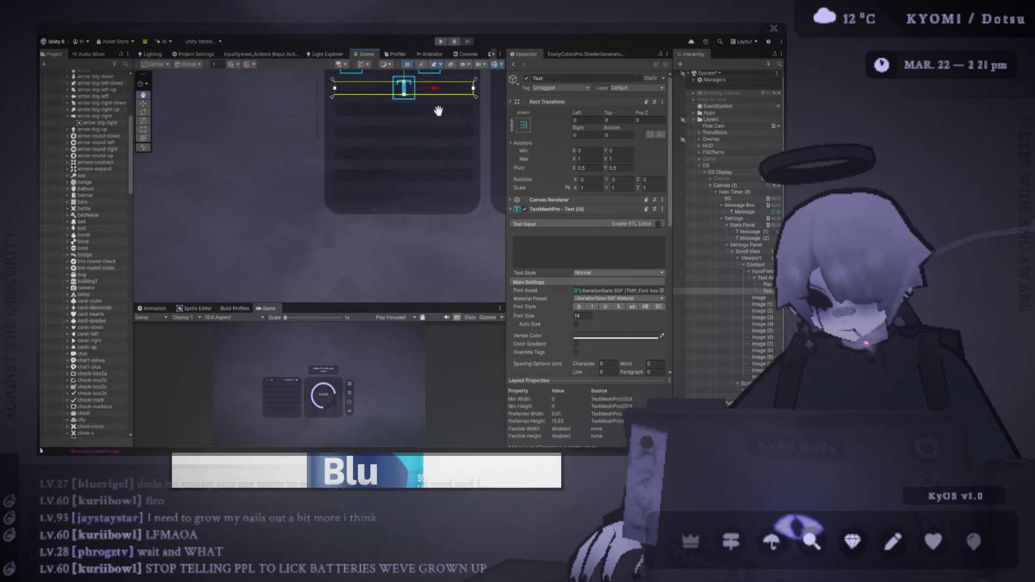
click(545, 245)
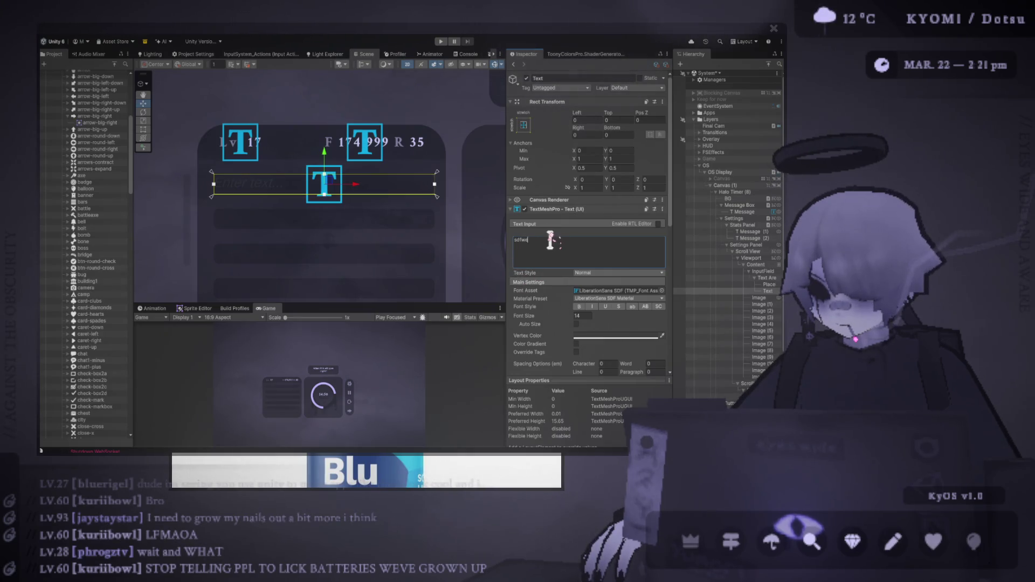
click(768, 285)
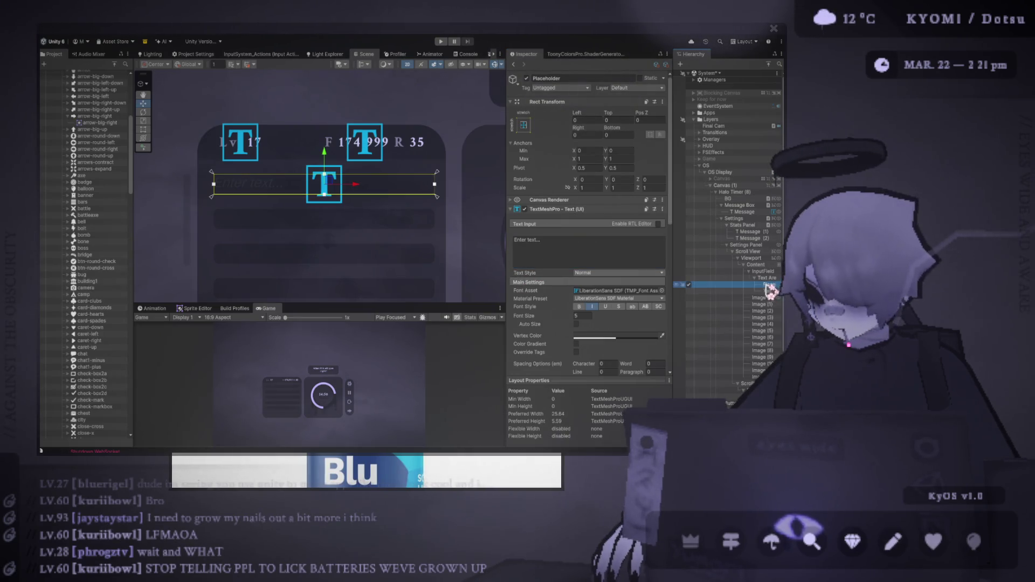
click(560, 242)
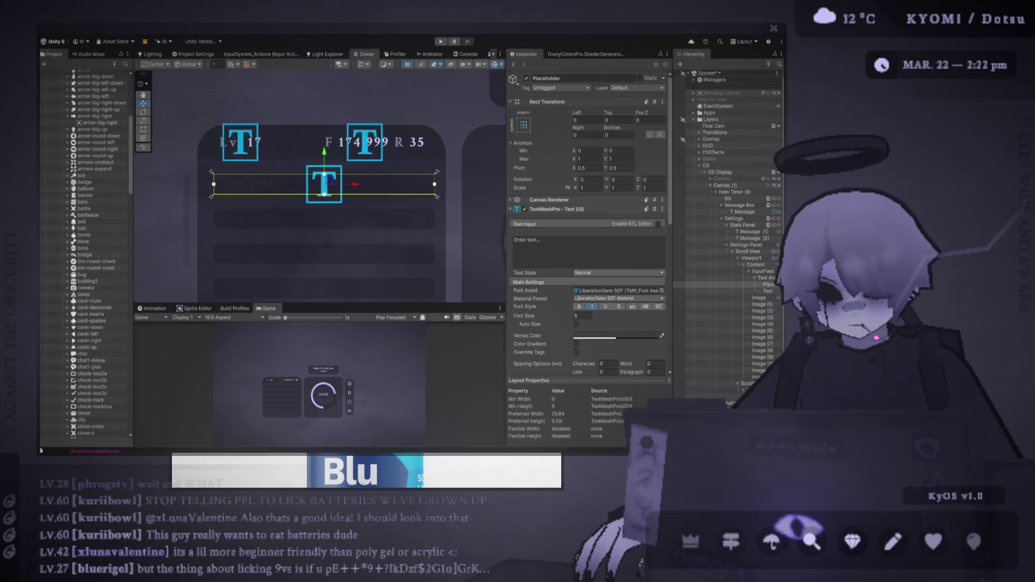
key(alt+Tab)
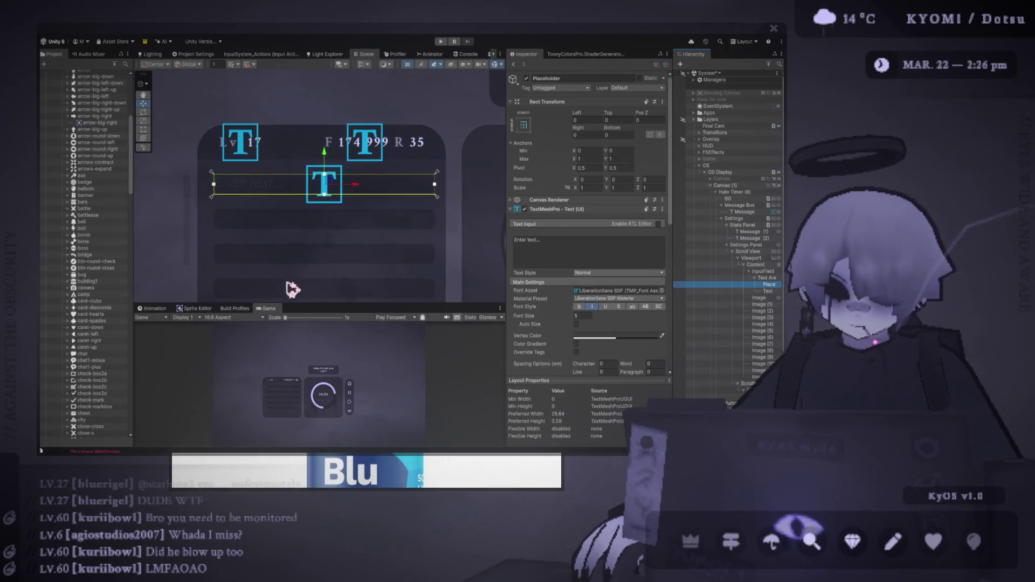
drag(325, 303, 325, 349)
Step: Make the Placeholder's Vertex Color fully opaque white and clear its 'Enter text...' text
scroll(300, 318, down, 3)
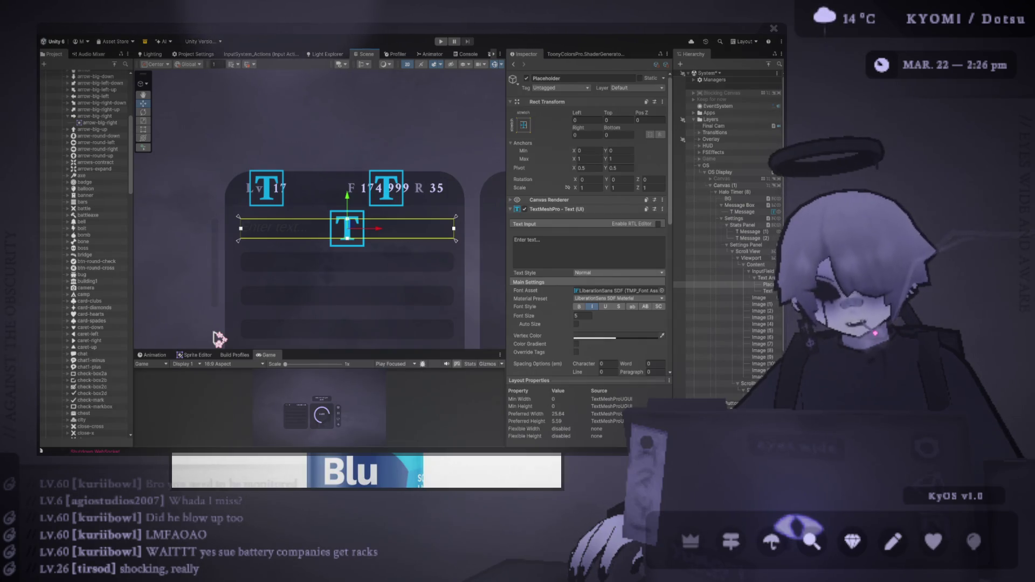
click(568, 241)
click(629, 337)
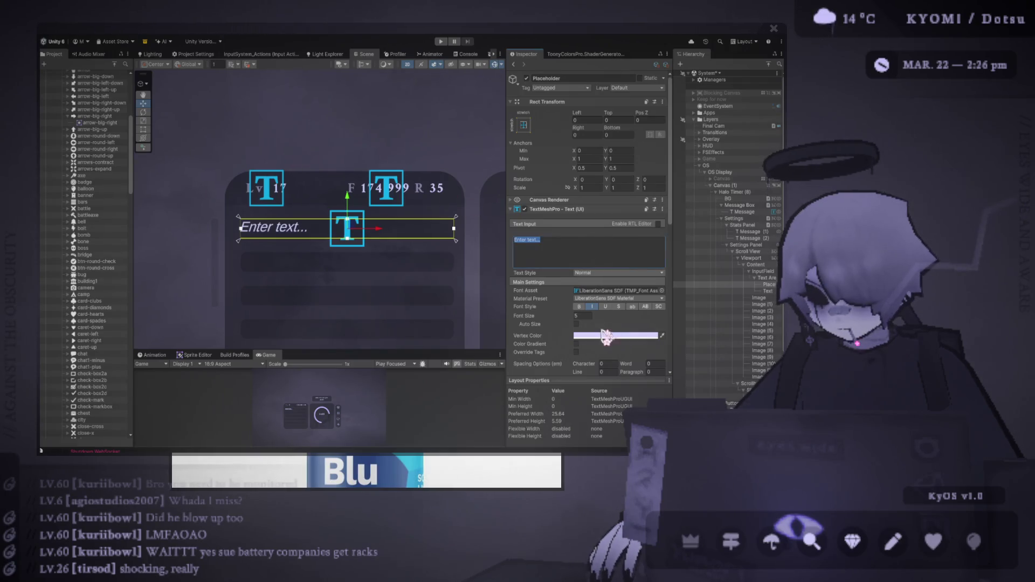
click(550, 240)
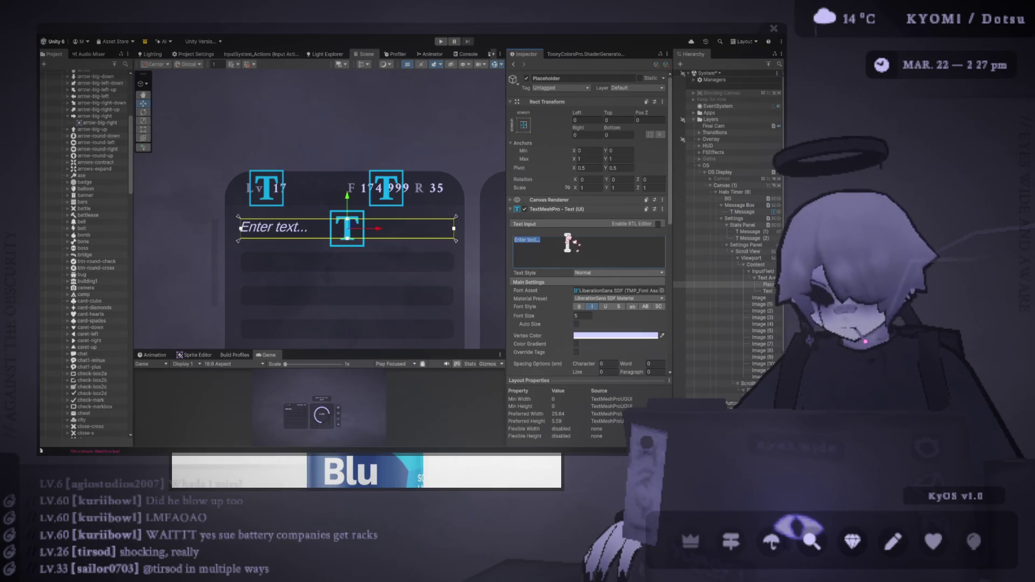
key(BackSpace)
key(BackSpace)
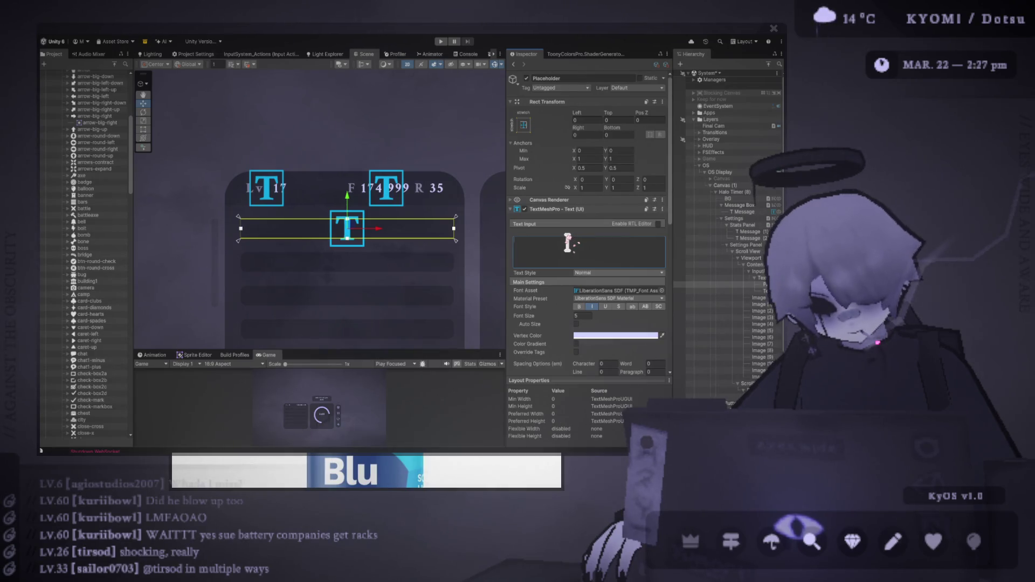
Step: Type 'Focus' as the placeholder and switch its Font Asset to CrimsonText-Regular
text(Focus)
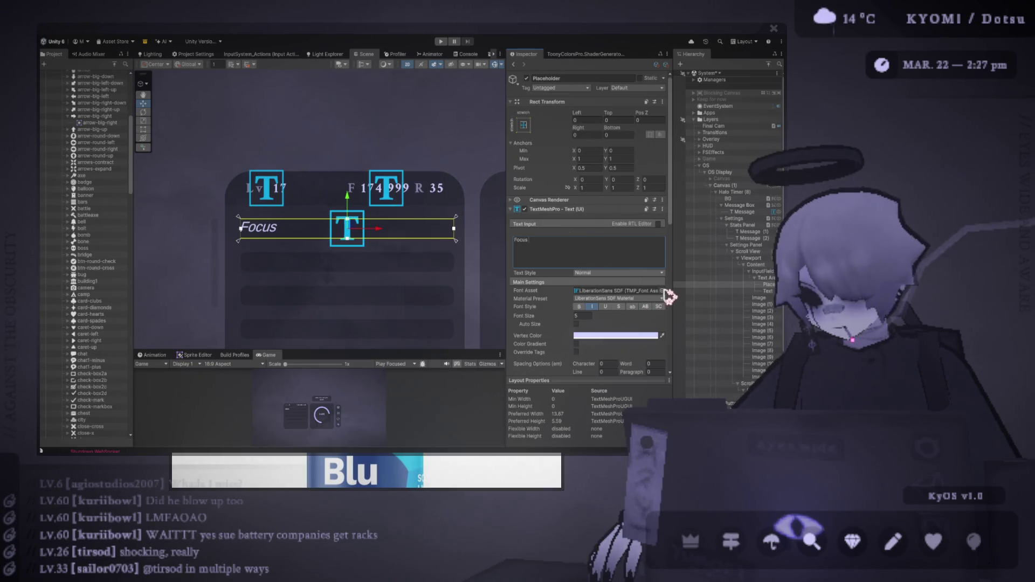
drag(668, 295, 668, 293)
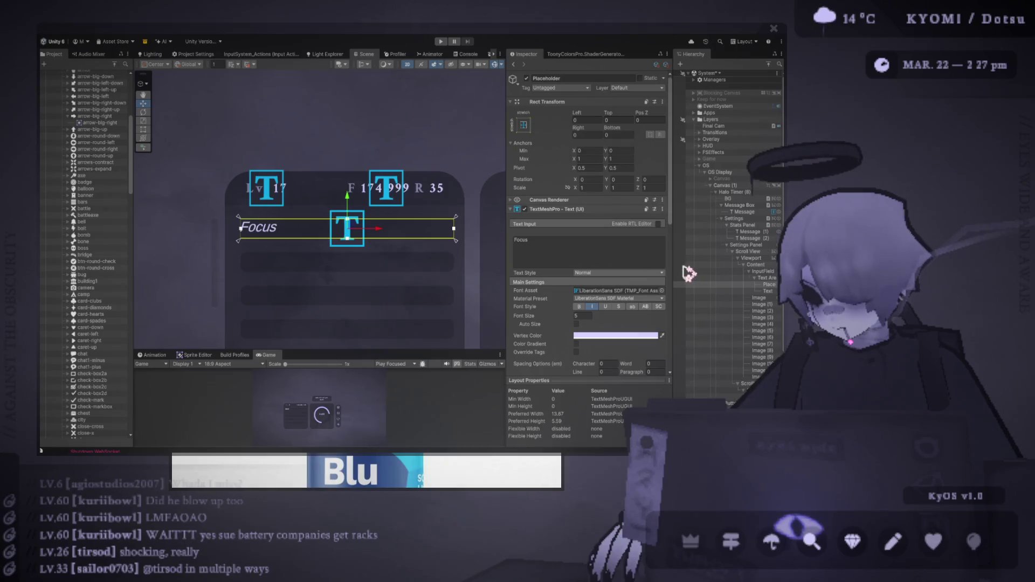
key(Down)
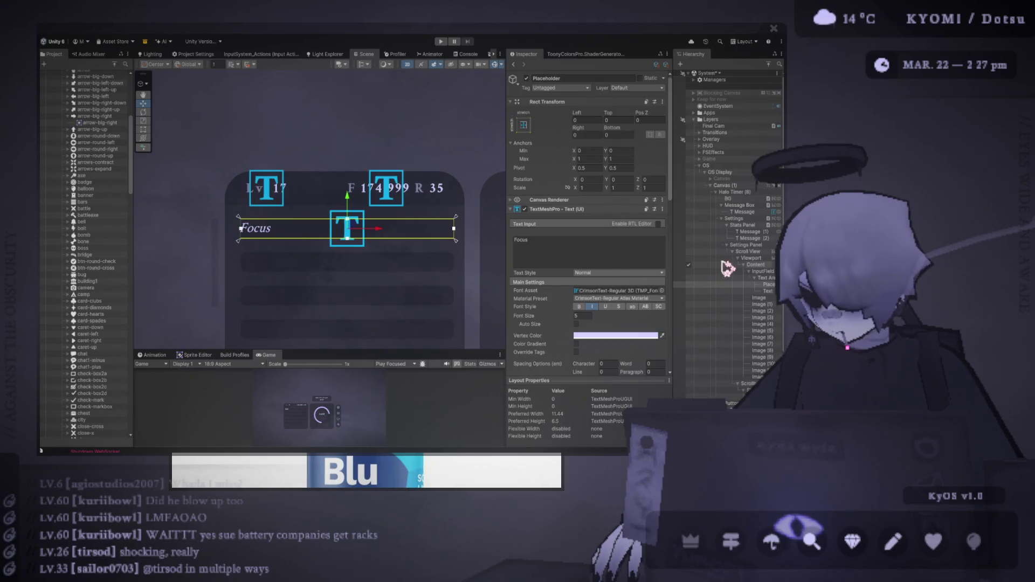
key(Down)
key(Down)
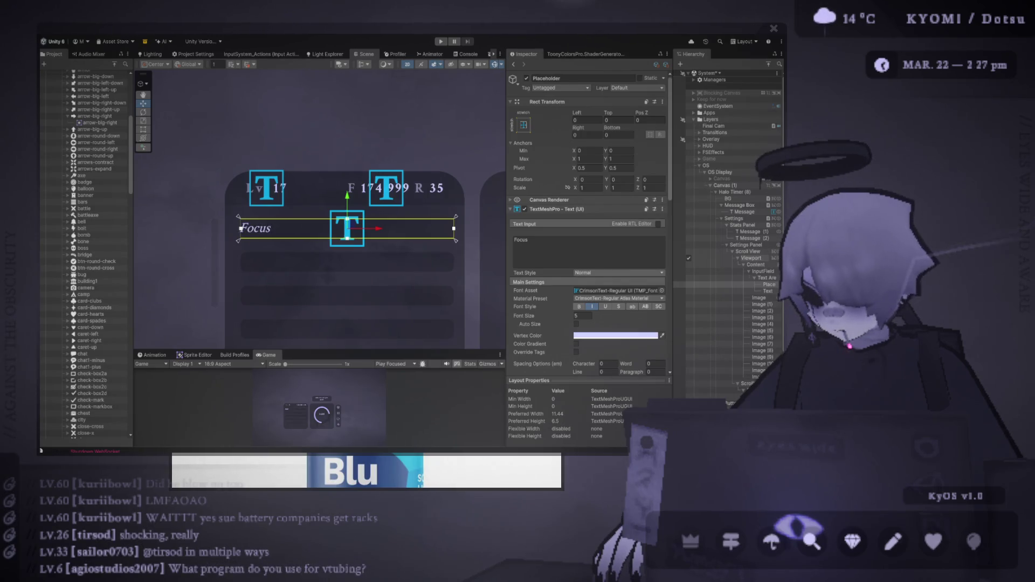
Step: Complete the placeholder text as 'Focus Minutes:' and select Canvas (1) in the Hierarchy
click(572, 262)
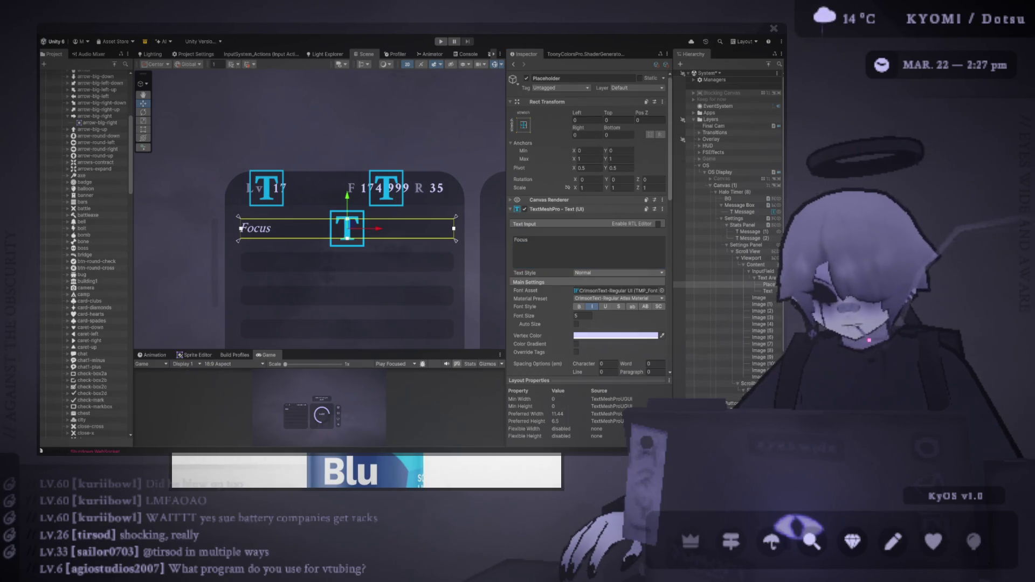
click(549, 237)
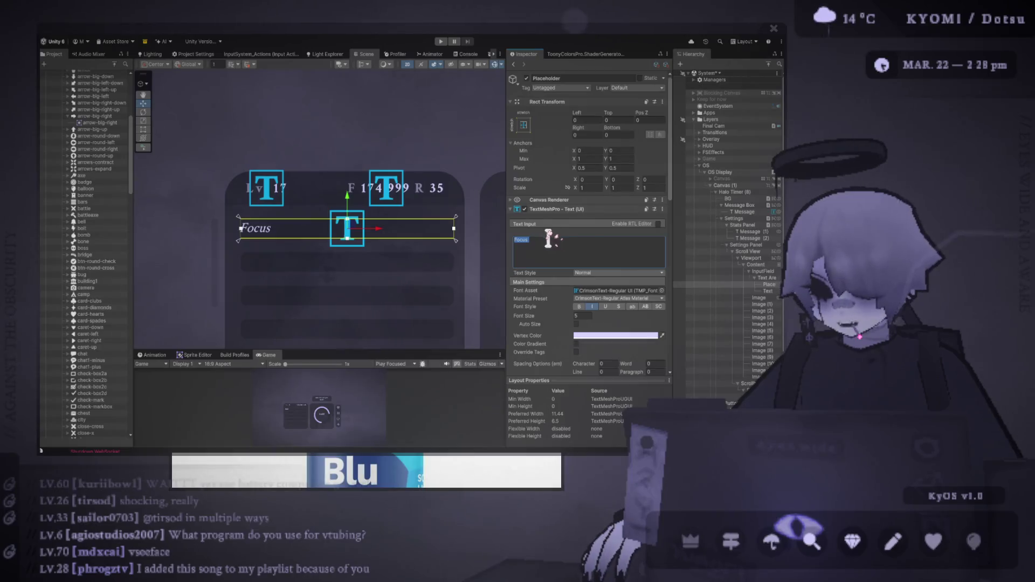
text(Minutes:)
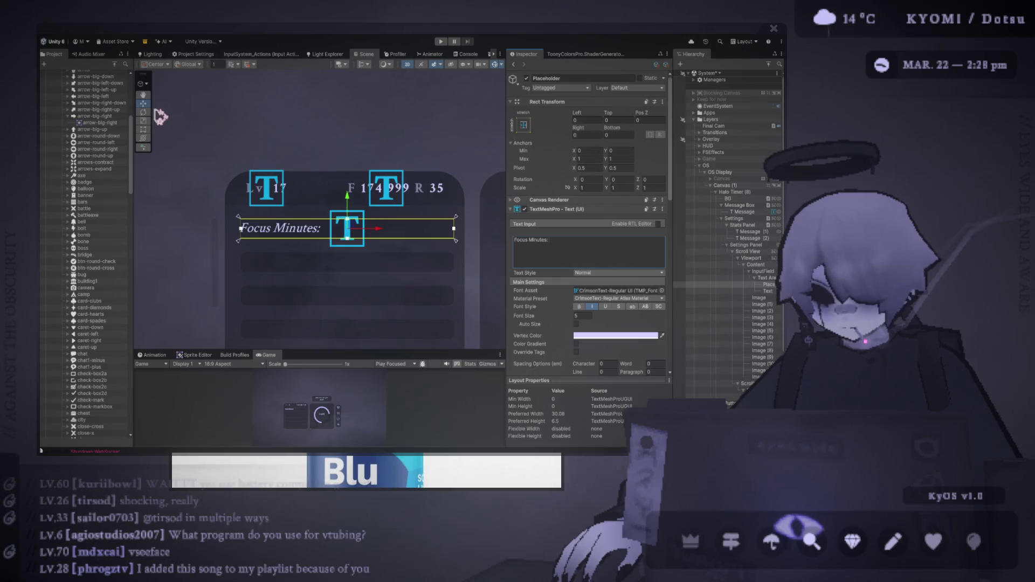
click(251, 124)
scroll(280, 129, up, 1)
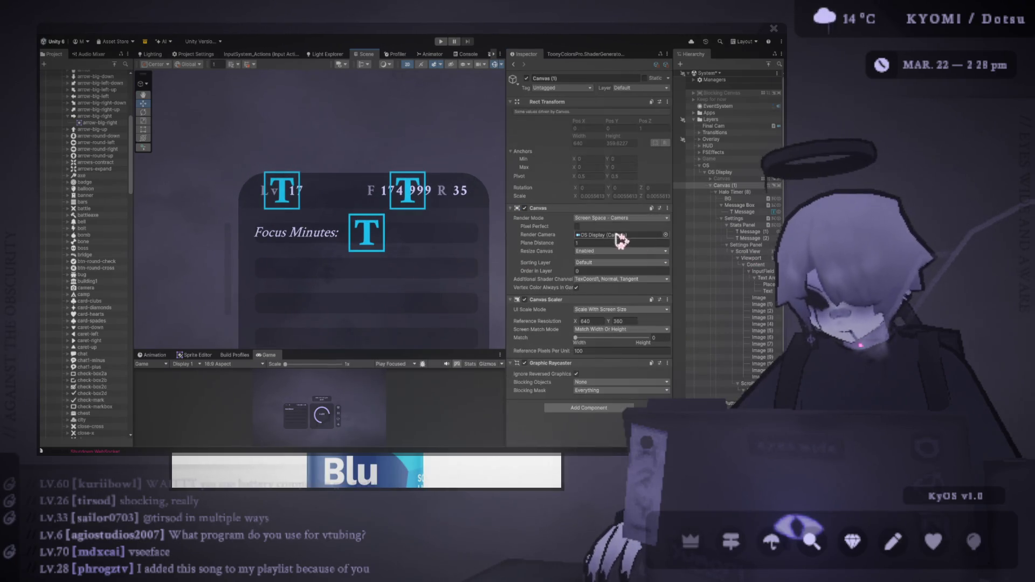
Step: Turn off italics on the Focus Minutes placeholder text
click(768, 291)
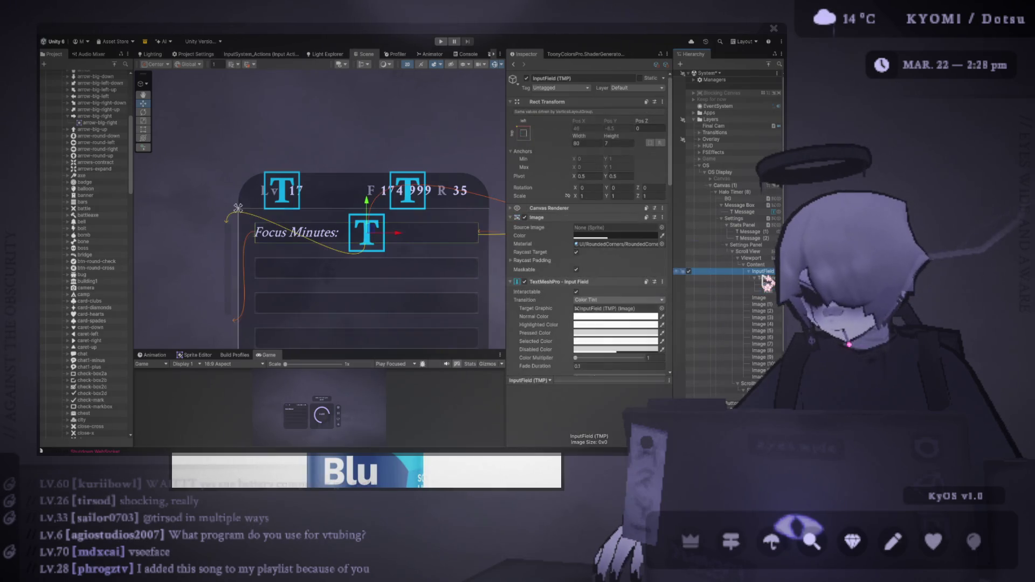
click(768, 284)
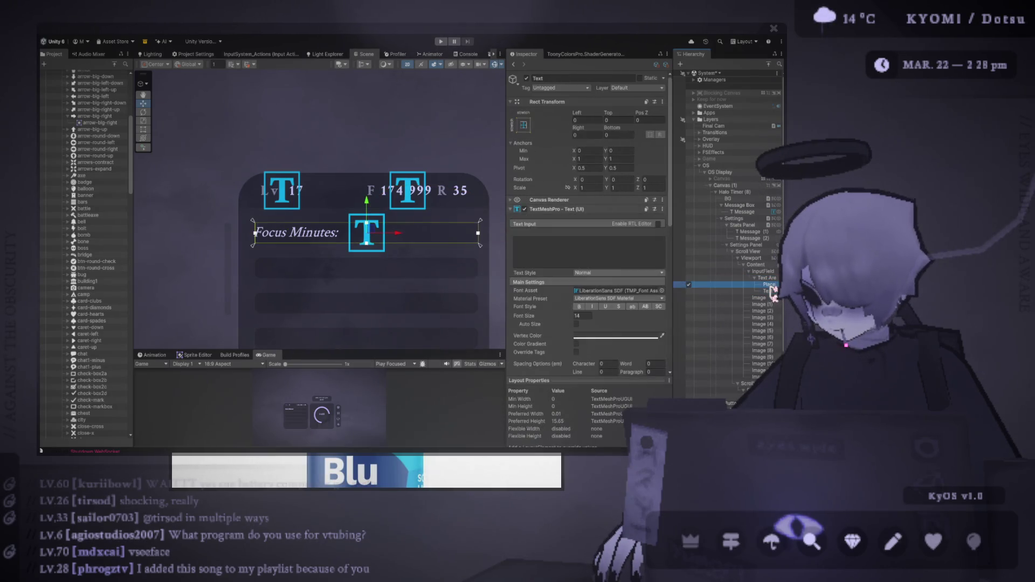
click(593, 306)
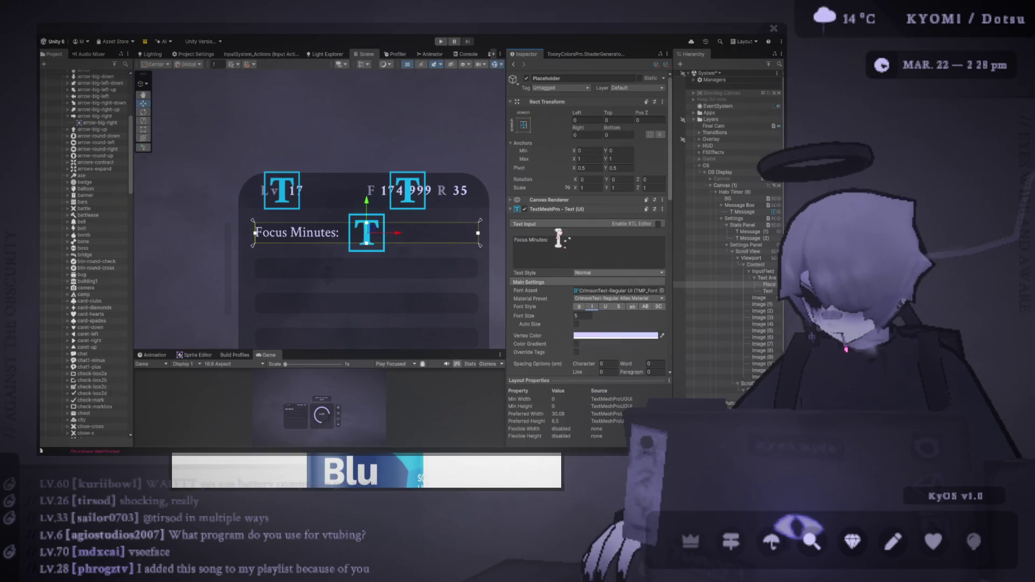
click(771, 272)
key(ctrl+d)
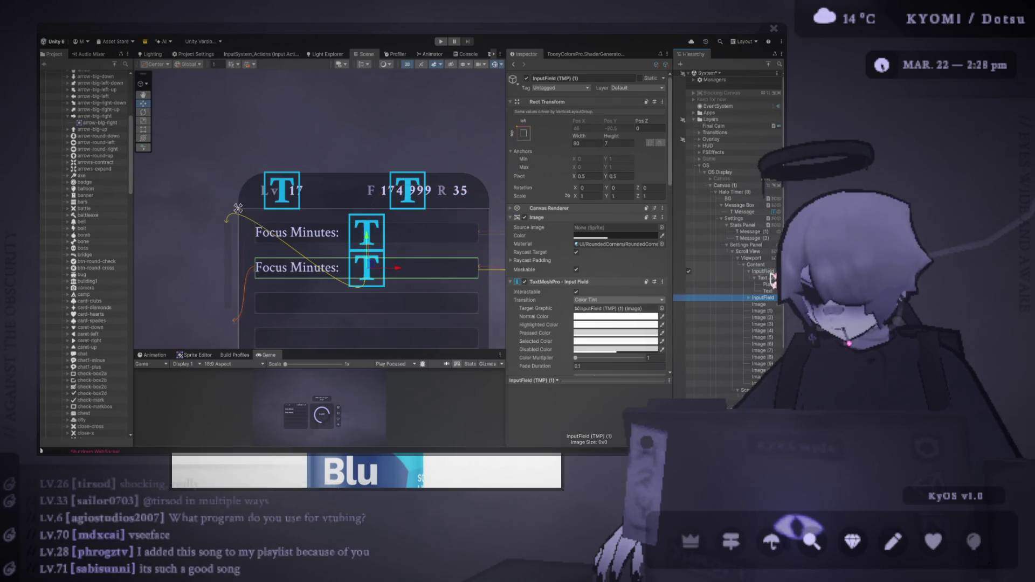
key(ctrl+z)
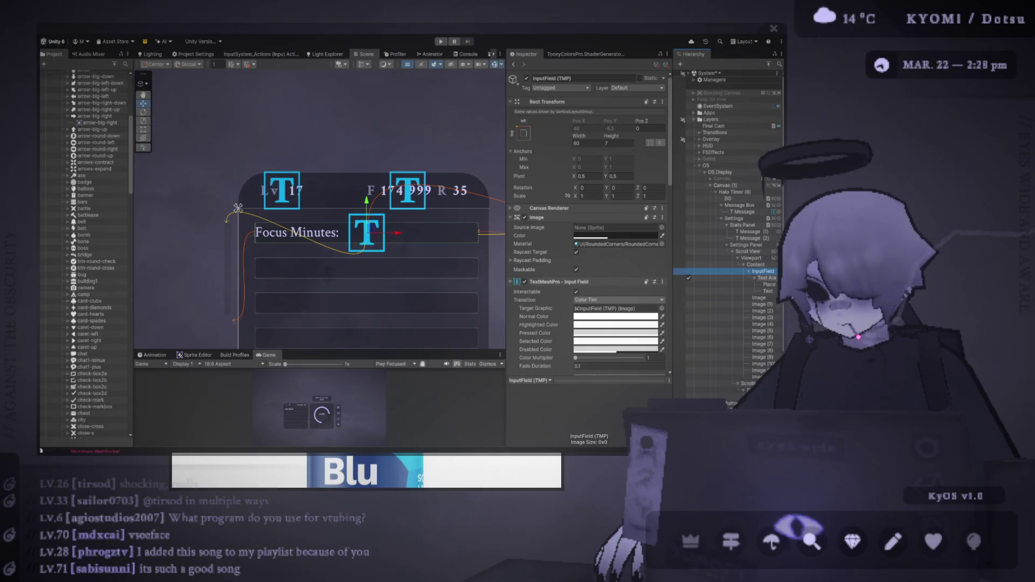
Step: With the Rect tool, push the placeholder's left edge to the right
click(143, 129)
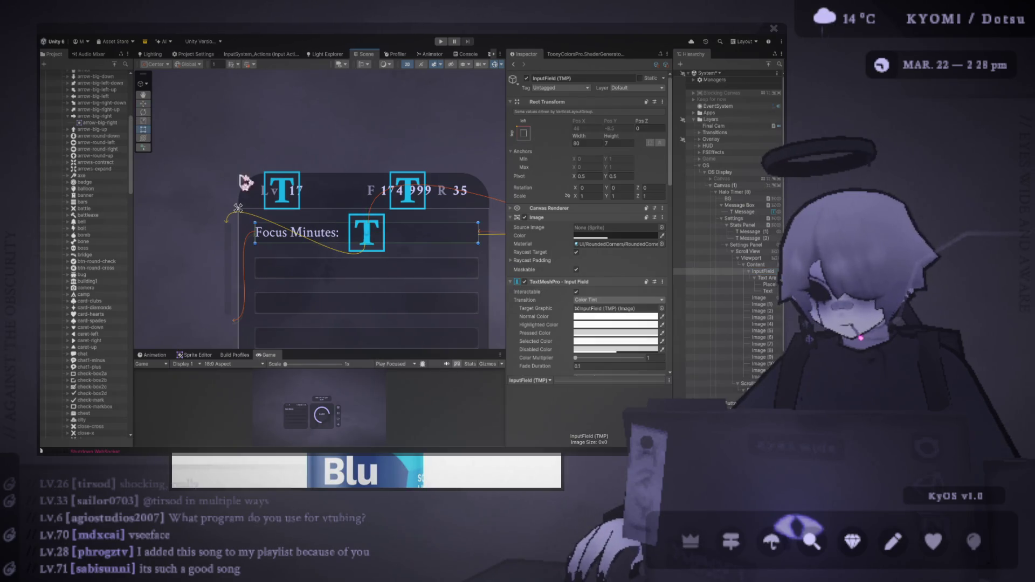
scroll(315, 216, up, 1)
click(771, 284)
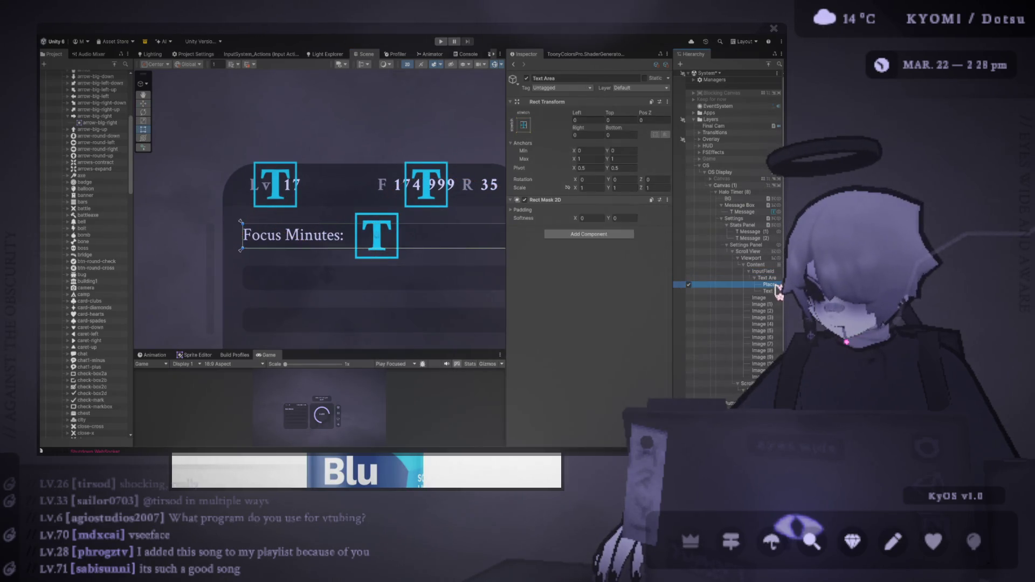
drag(194, 235, 322, 246)
click(561, 249)
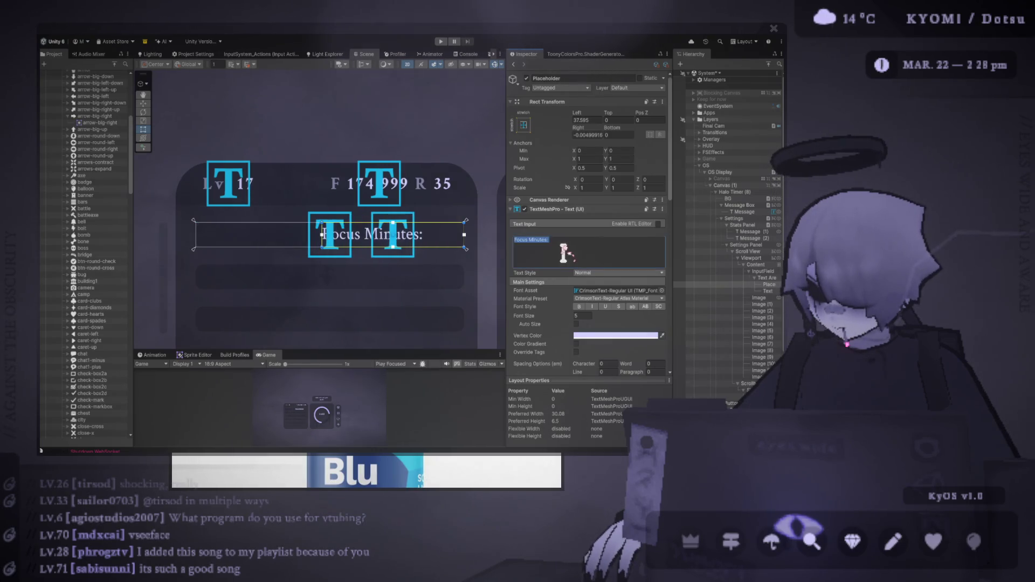
Step: Duplicate the placeholder and drag the copy's edges to cover the field's left part
click(705, 285)
key(ctrl+d)
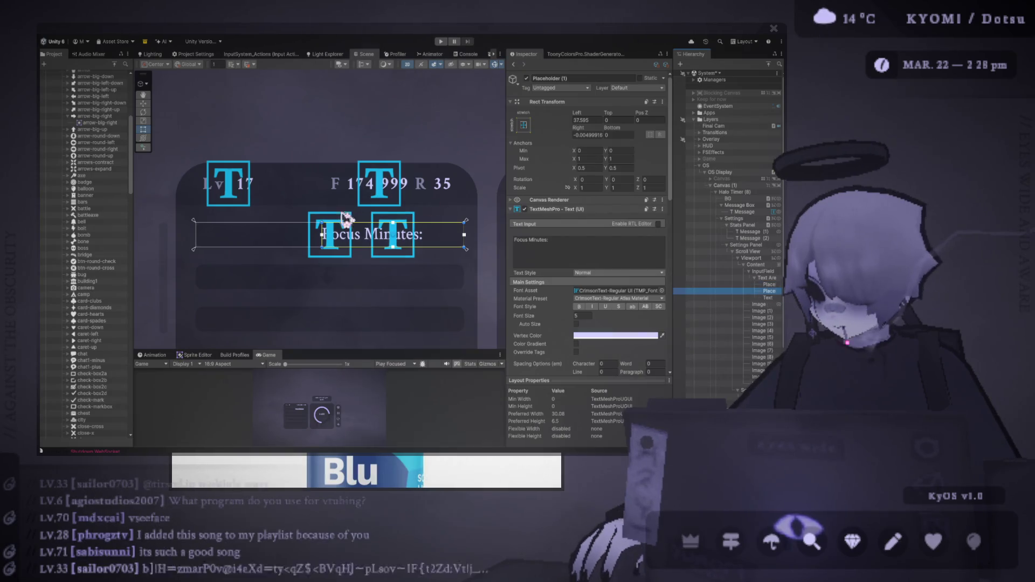
mouse_move(322, 237)
mouse_down()
mouse_move(183, 237)
mouse_move(194, 237)
mouse_up()
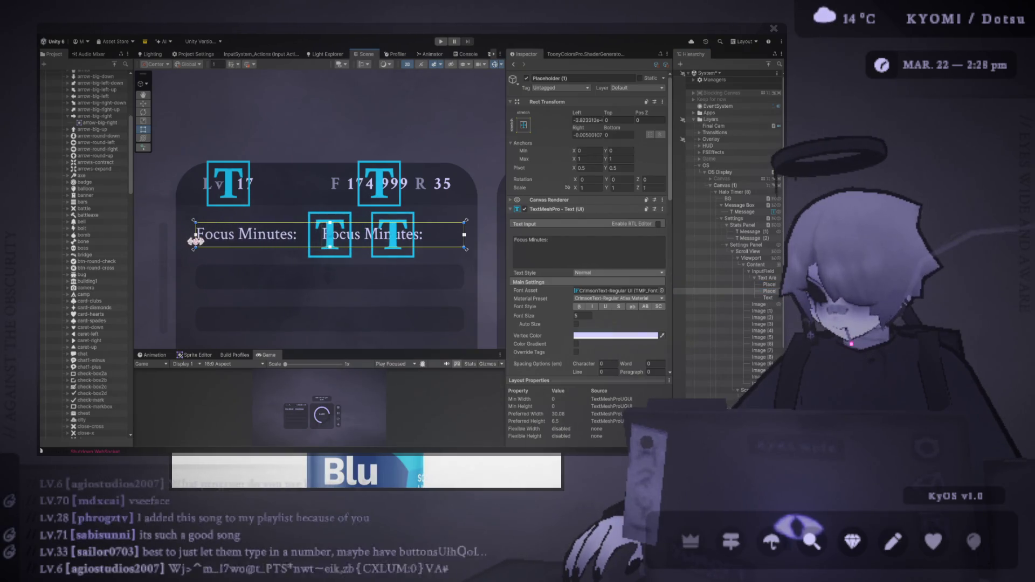
drag(465, 235, 323, 247)
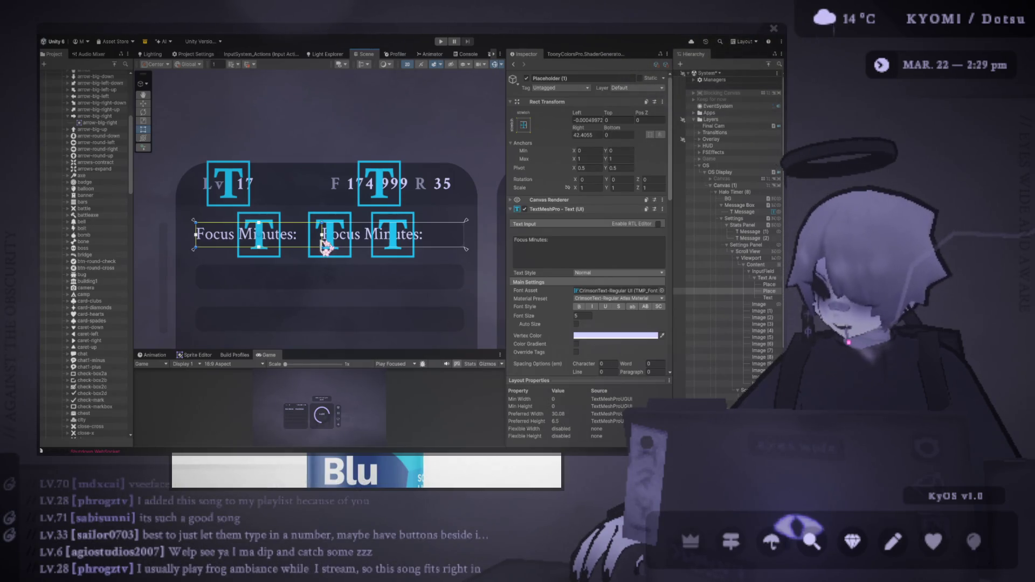
Step: Set the placeholder copy's right inset to 40
click(575, 244)
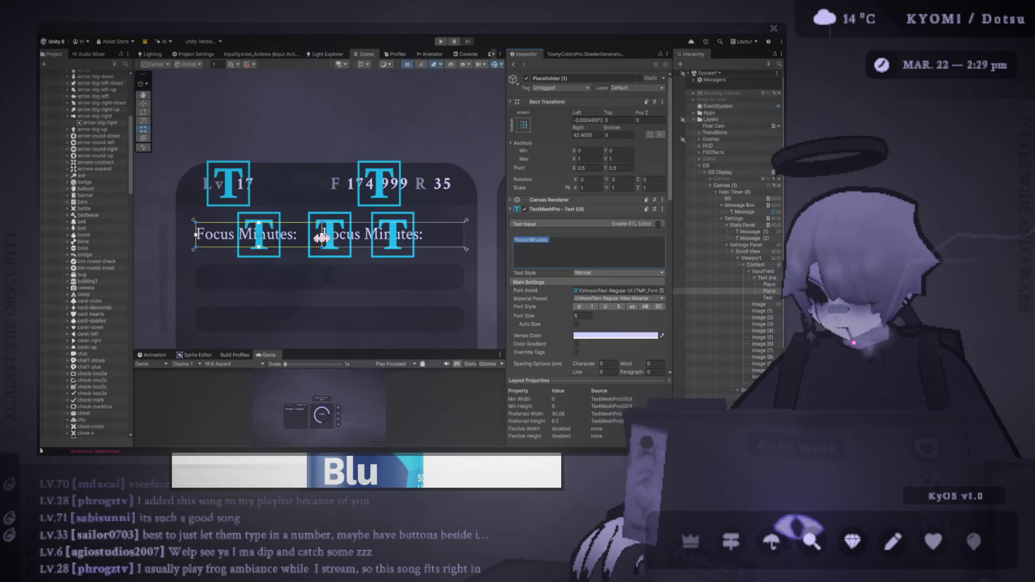
drag(322, 238, 325, 237)
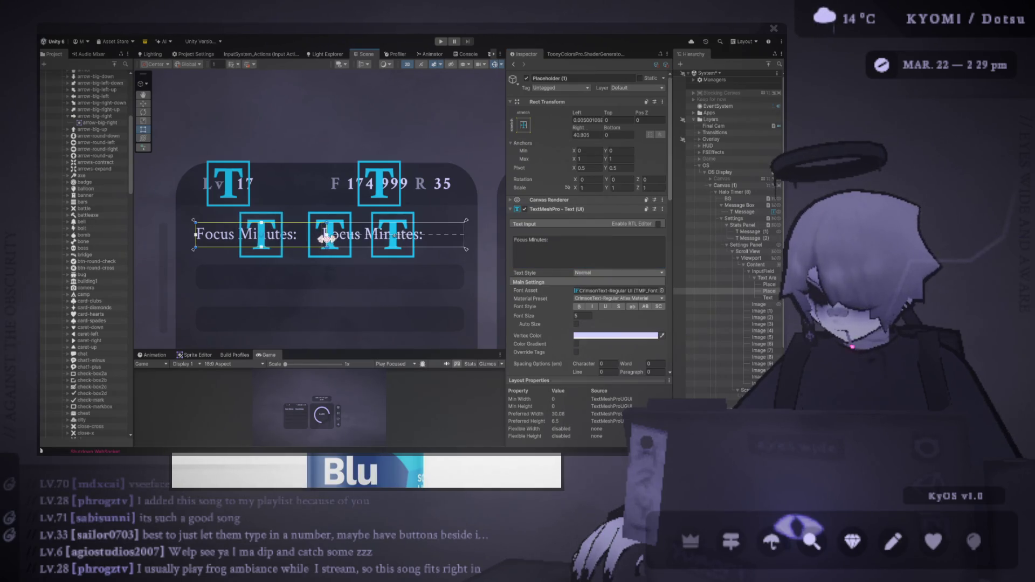
text(50)
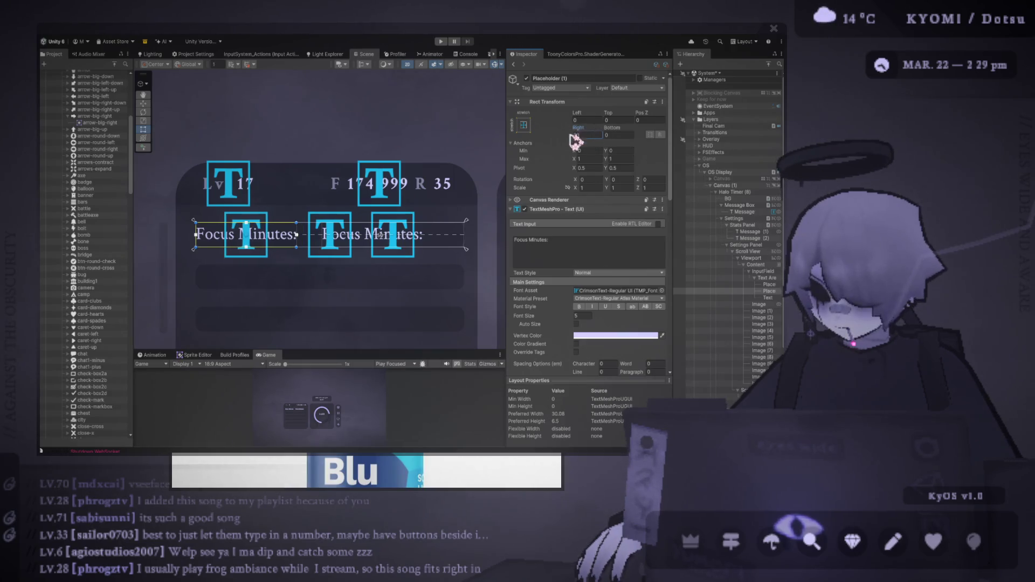
double_click(585, 134)
text(60)
key(BackSpace)
key(BackSpace)
text(40)
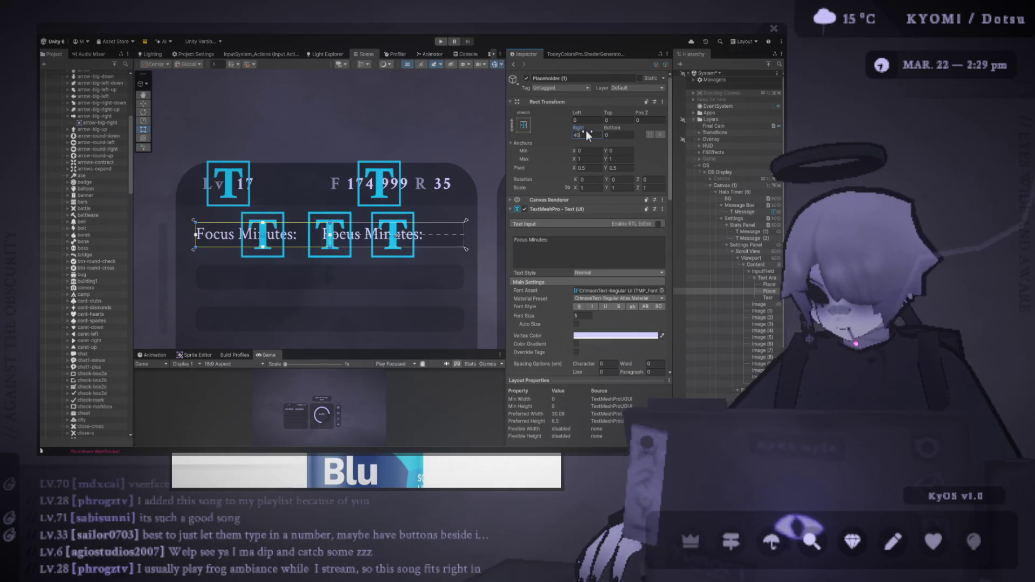
click(767, 278)
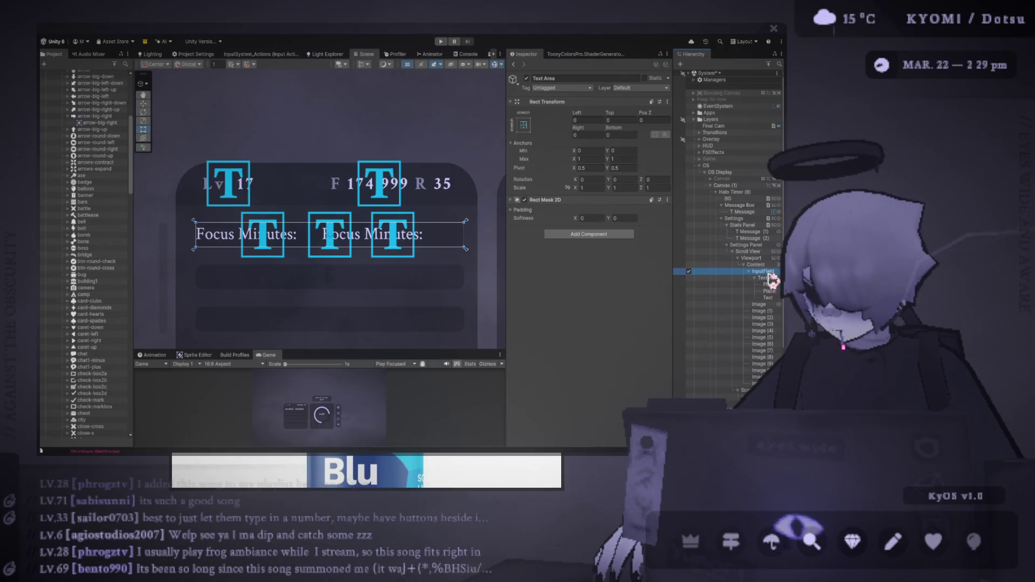
Step: Give the original placeholder Rect Transform Left 40 and Right 0
click(770, 273)
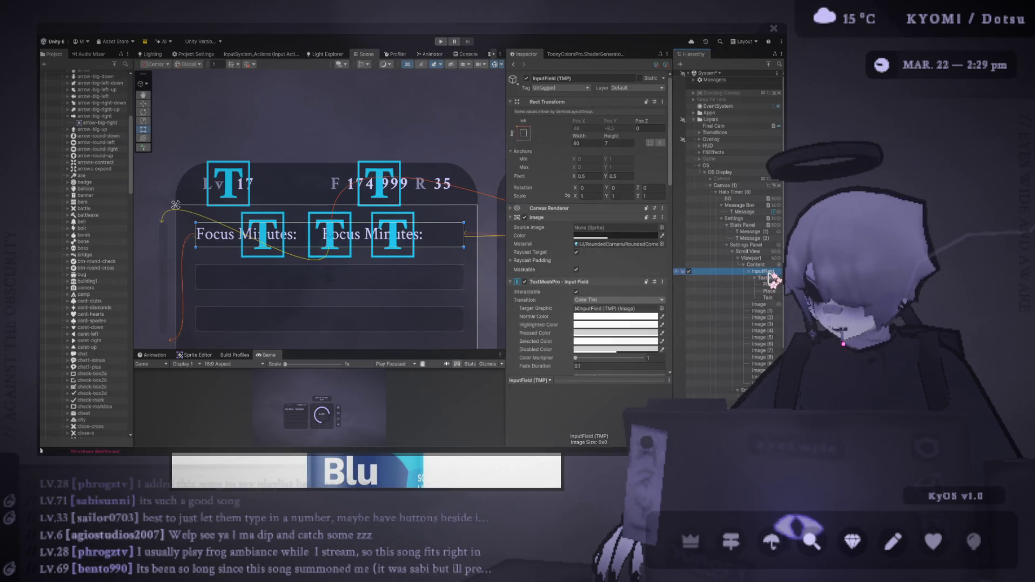
click(770, 278)
click(770, 284)
click(770, 291)
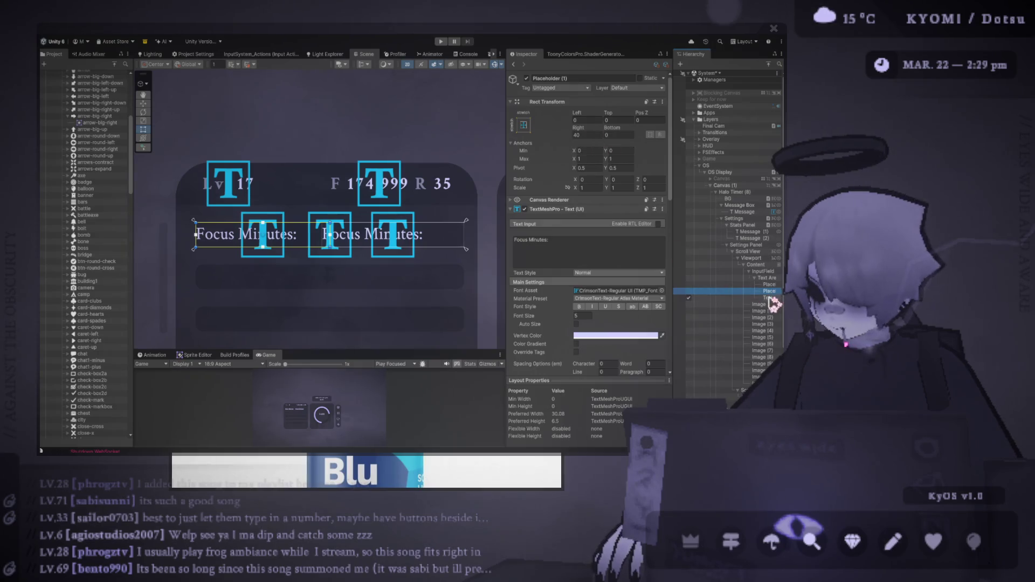
click(770, 284)
click(592, 119)
text(4)
click(587, 135)
text(0)
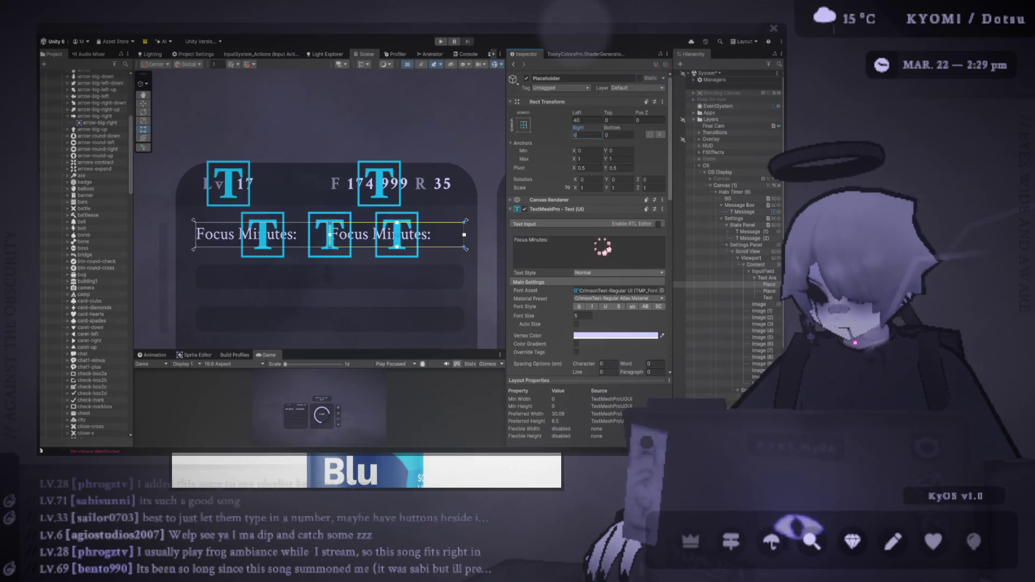
Step: Replace the original placeholder's text with '14'
click(603, 245)
key(ctrl+a)
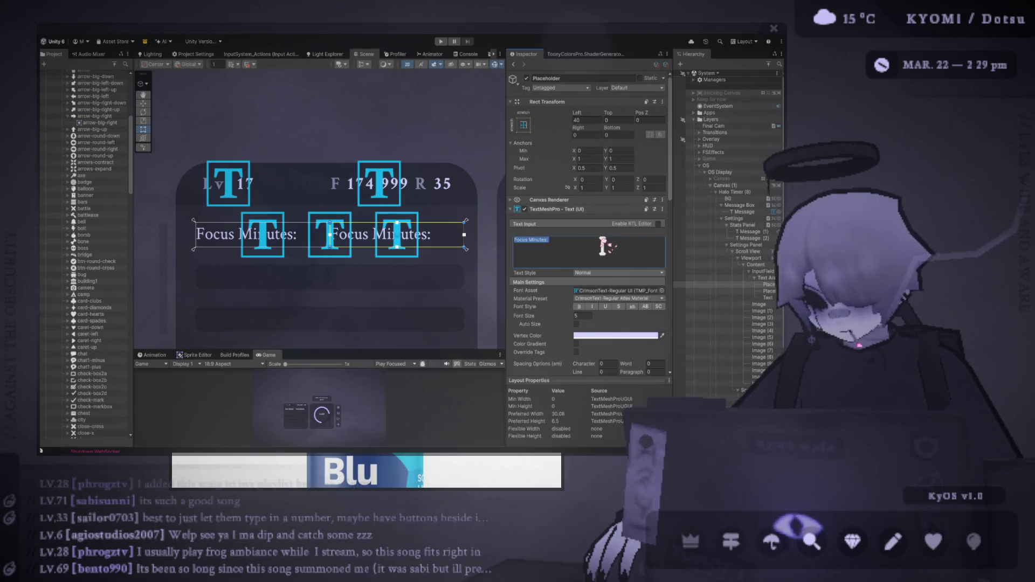
text(14)
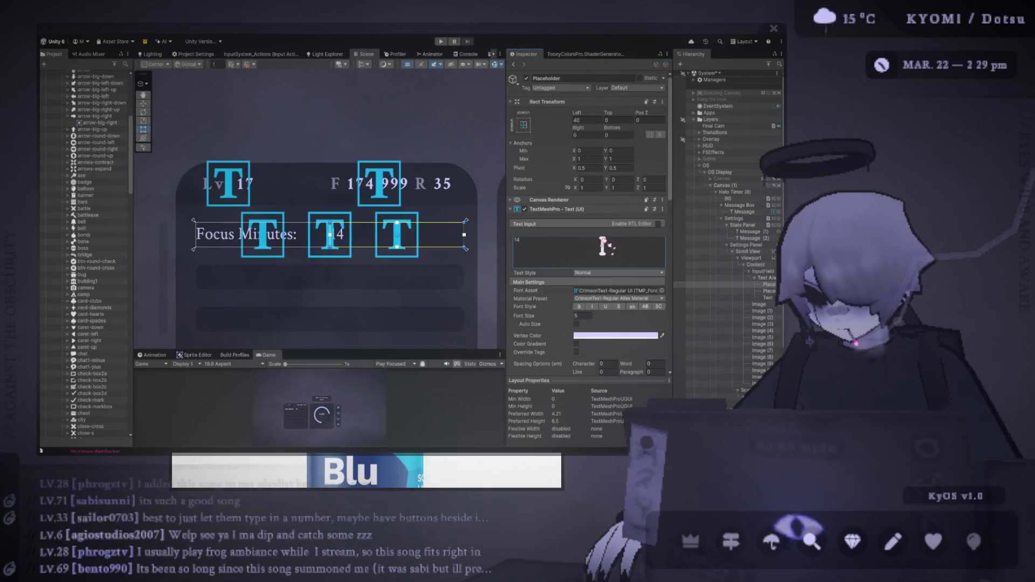
text(:00)
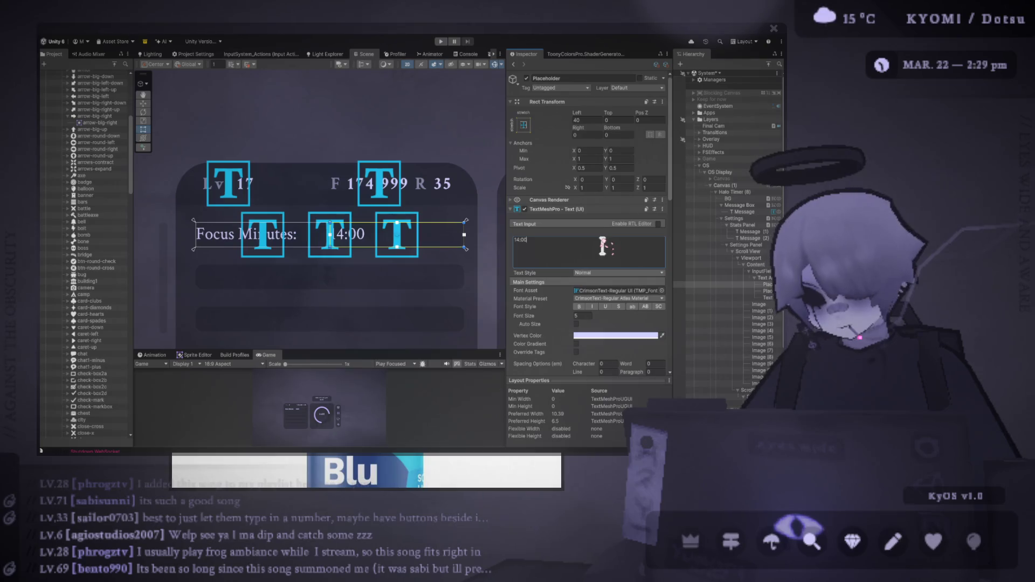
key(BackSpace)
key(BackSpace)
key(BackSpace)
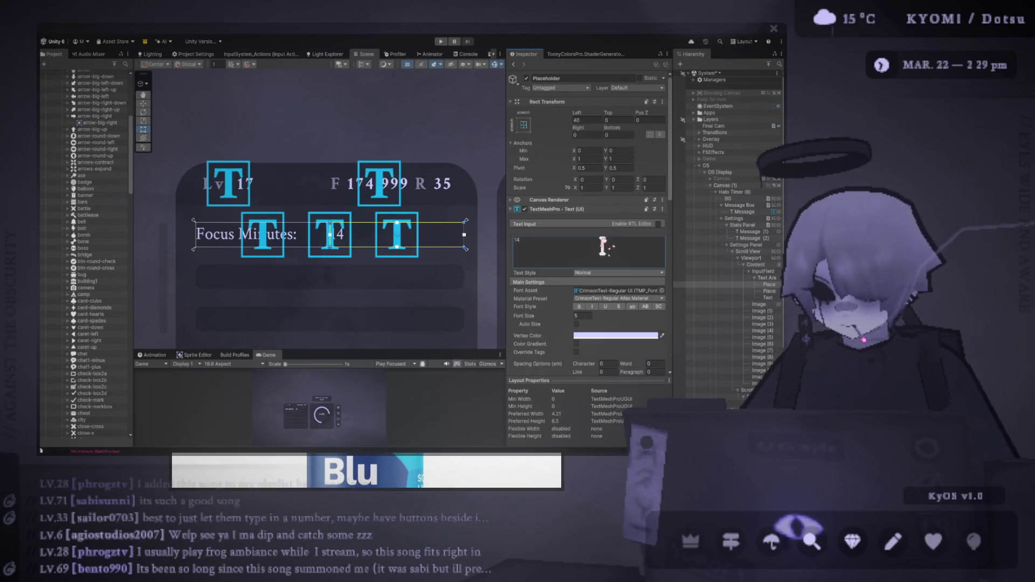
Step: Drag the Scene/Game divider up to enlarge the Game view
scroll(403, 274, down, 3)
mouse_move(323, 350)
mouse_down()
mouse_move(323, 227)
mouse_move(324, 330)
mouse_up()
scroll(221, 356, up, 5)
click(703, 271)
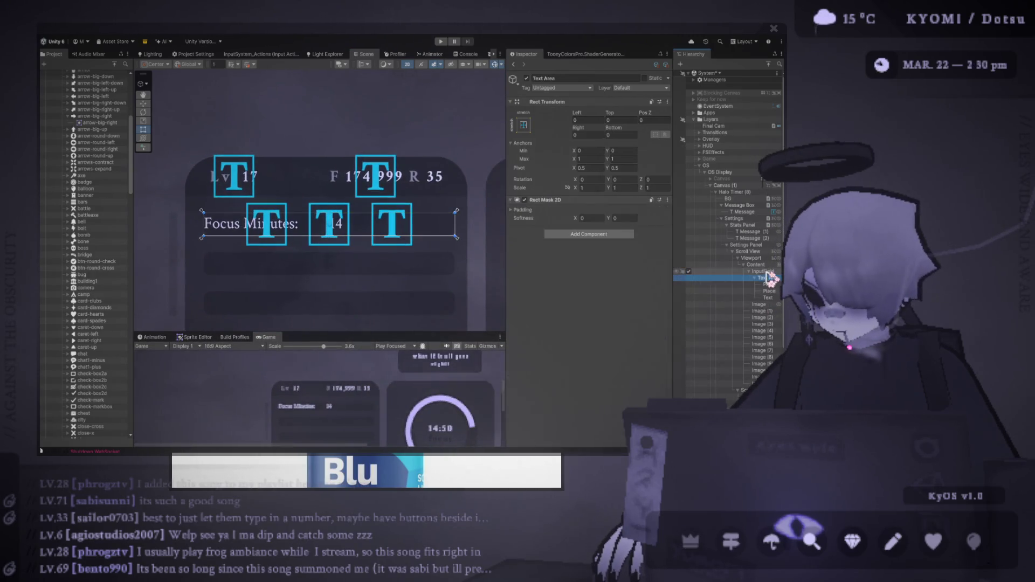
Step: Zero the white Image's edge insets so it fills the input field
scroll(647, 272, down, 1)
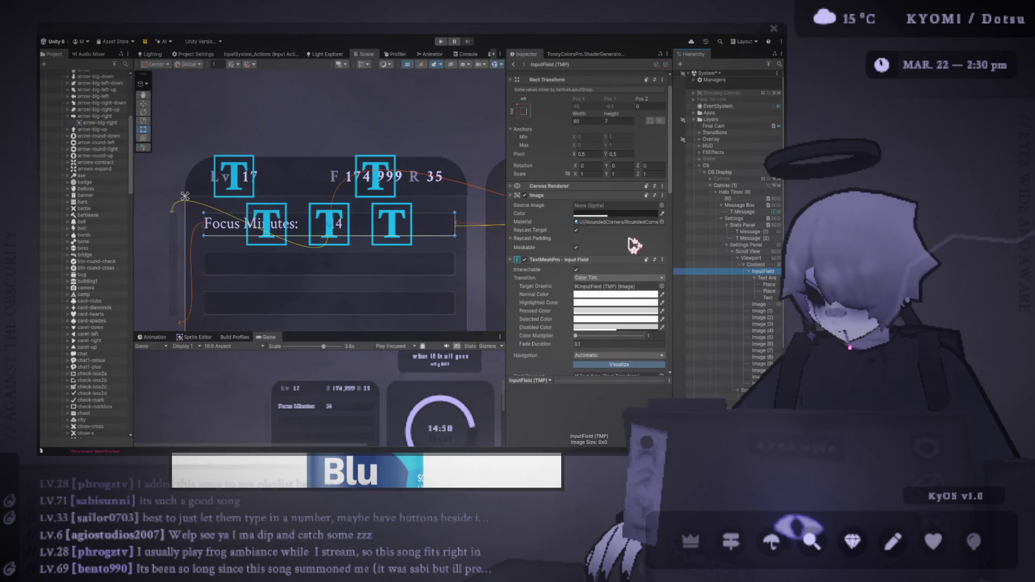
scroll(629, 242, up, 1)
click(765, 272)
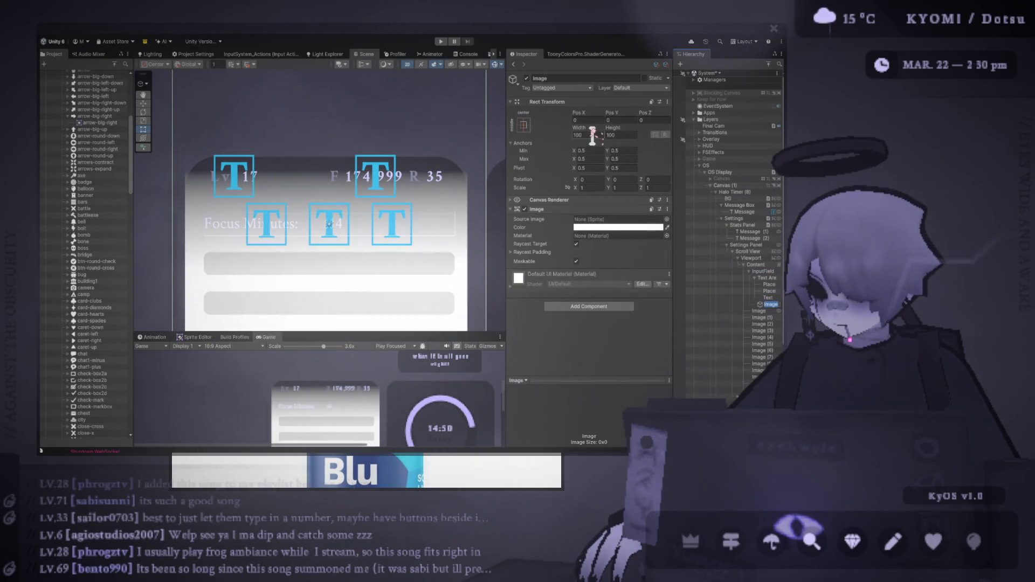
click(539, 132)
key(ctrl+z)
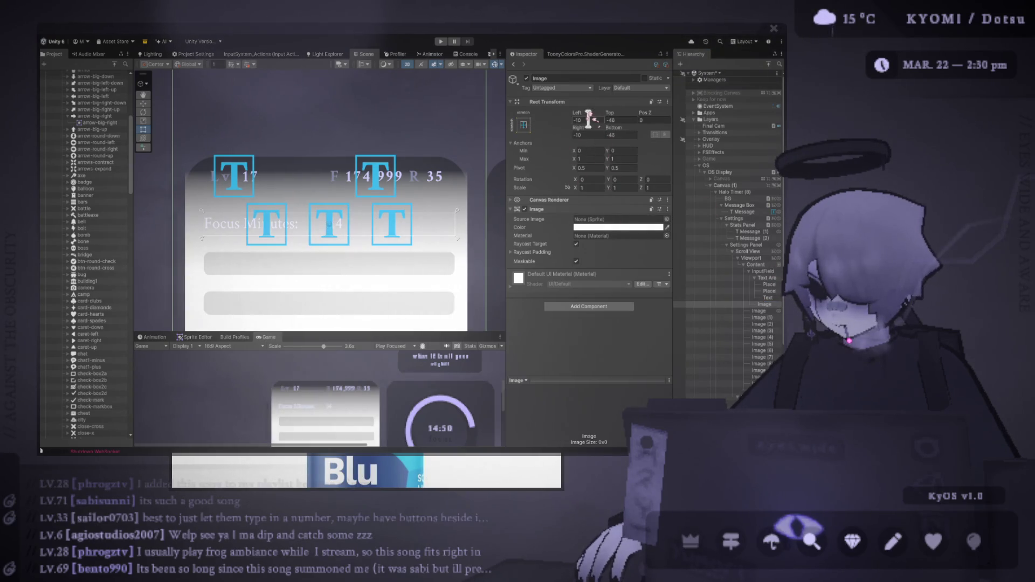
text(0)
click(585, 134)
text(0)
key(Tab)
text(0)
click(620, 120)
text(0)
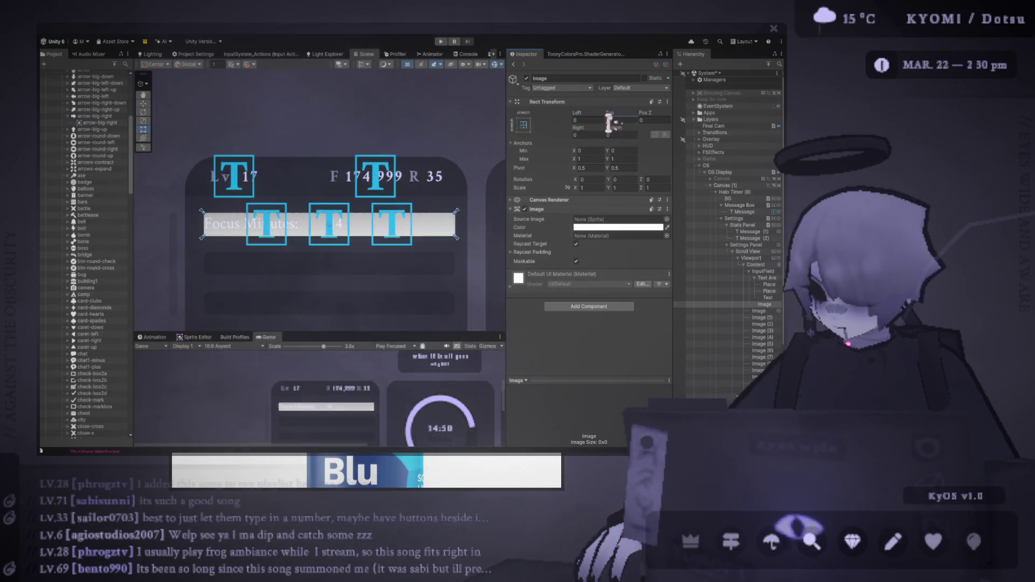
Step: Set the white bar's left inset to 35 so it begins after the label
drag(203, 224, 316, 224)
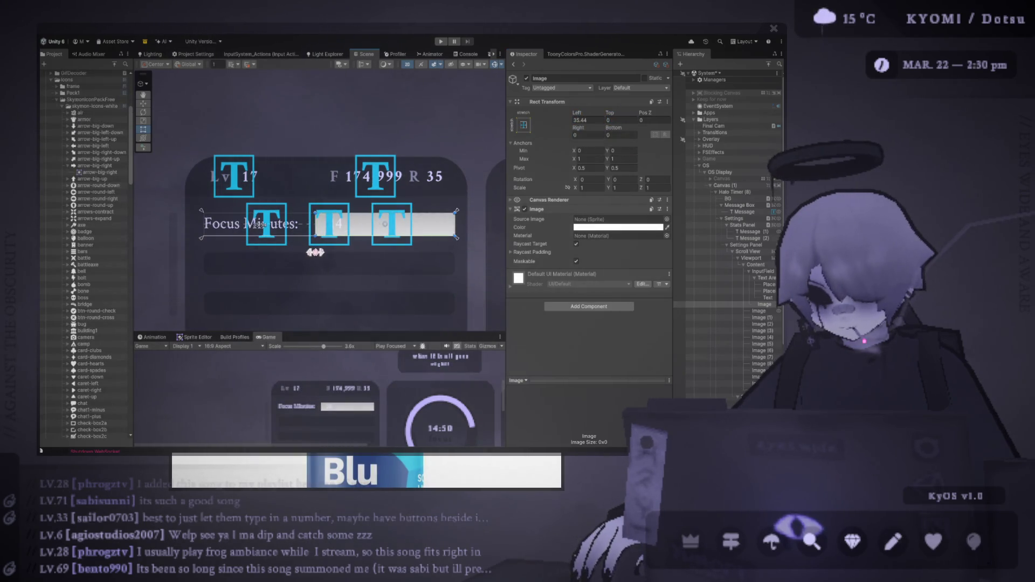
click(590, 119)
text(40)
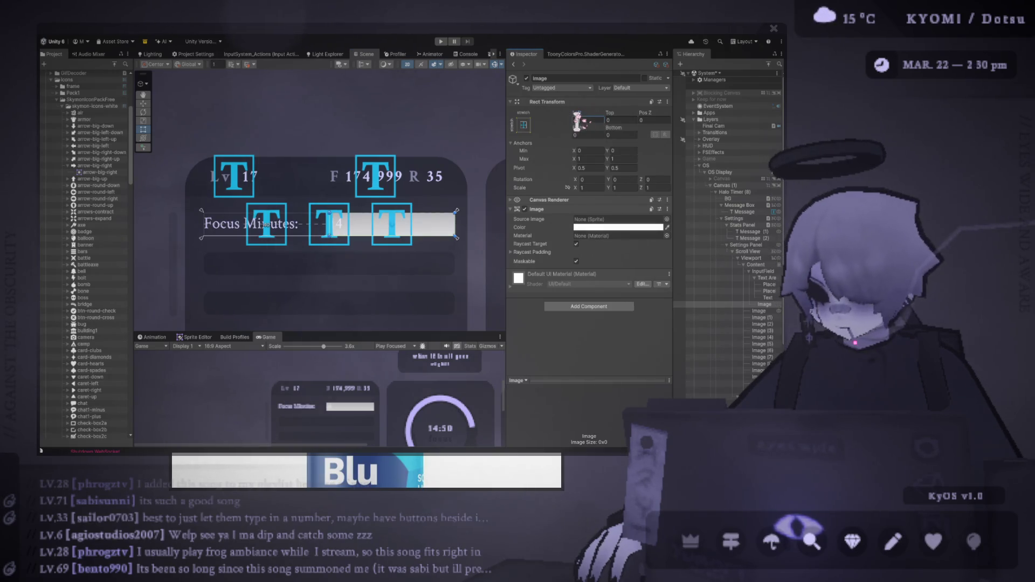
key(Return)
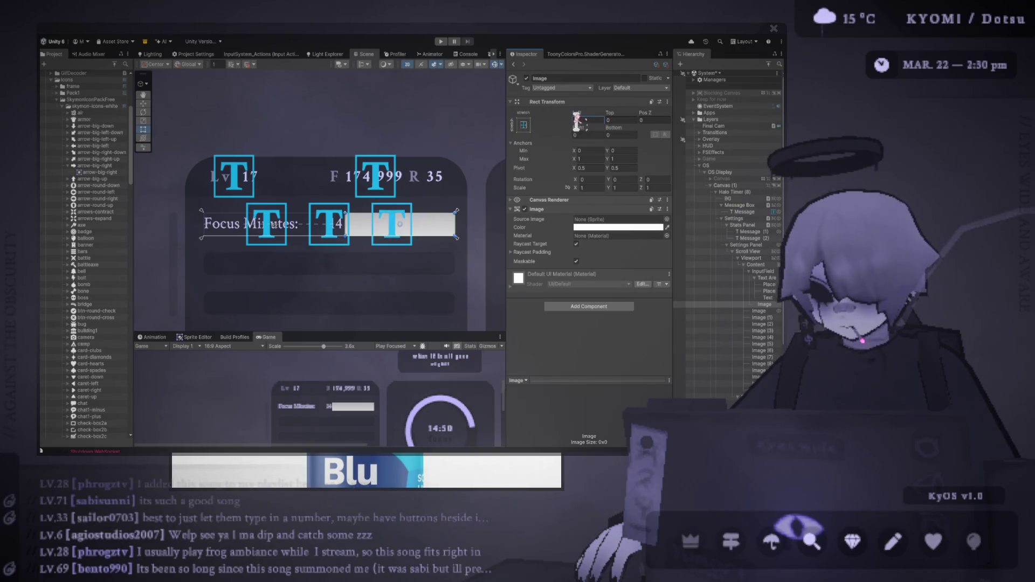
key(ctrl+z)
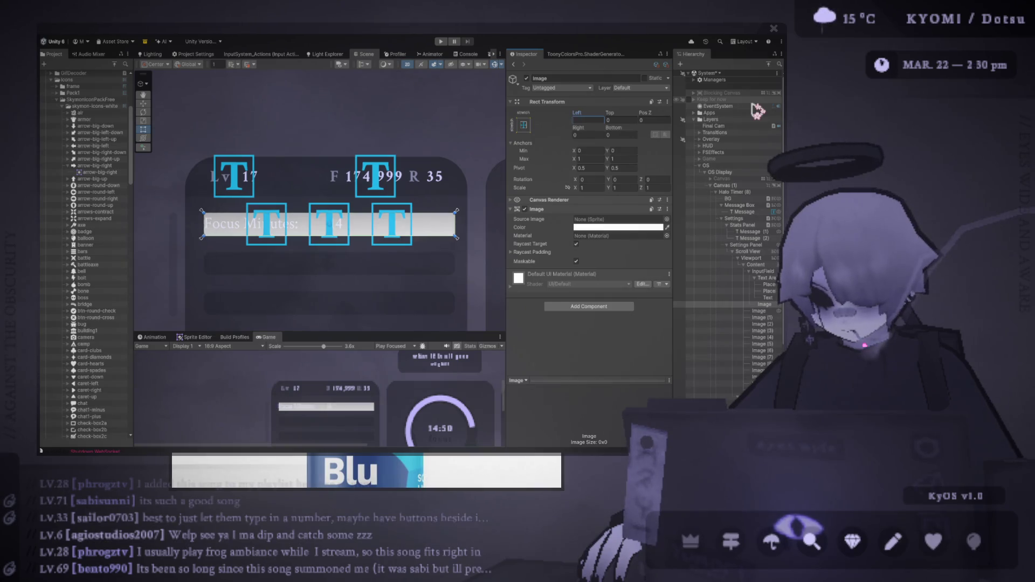
text(35)
click(779, 304)
click(778, 311)
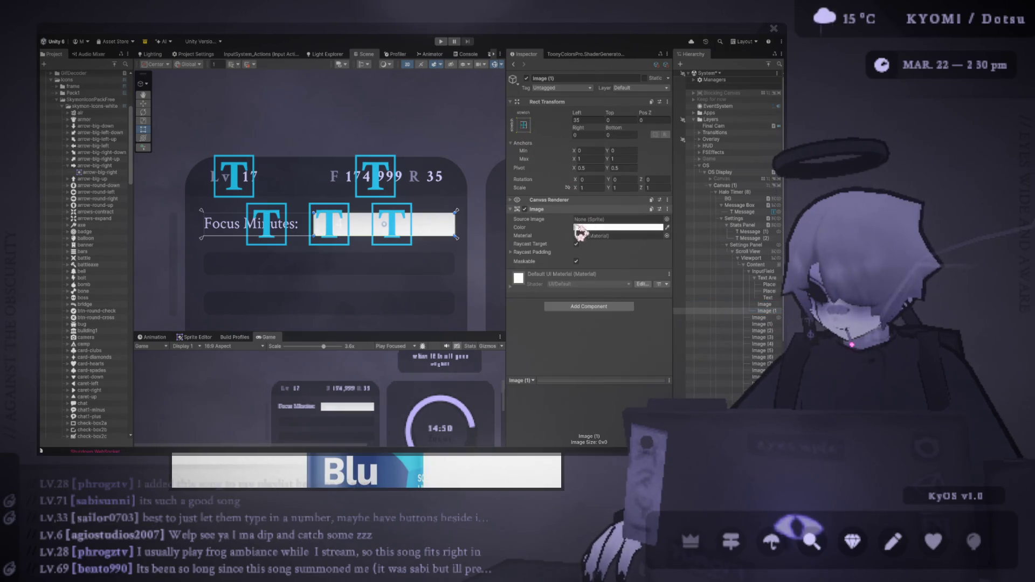
Step: Try middle-left anchoring for Image (1) with adjusted pivot and width
key(ctrl+z)
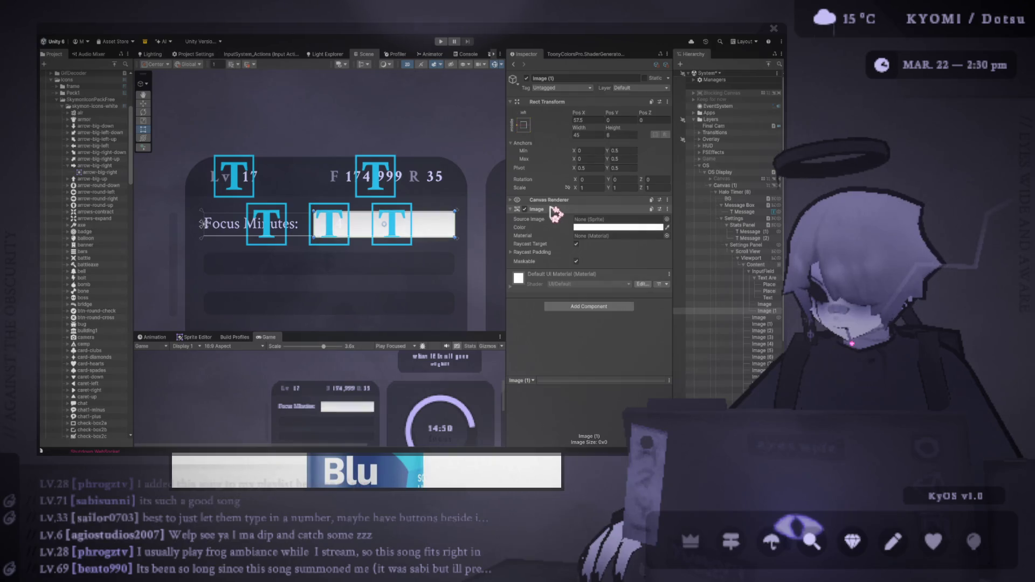
click(592, 119)
text(0)
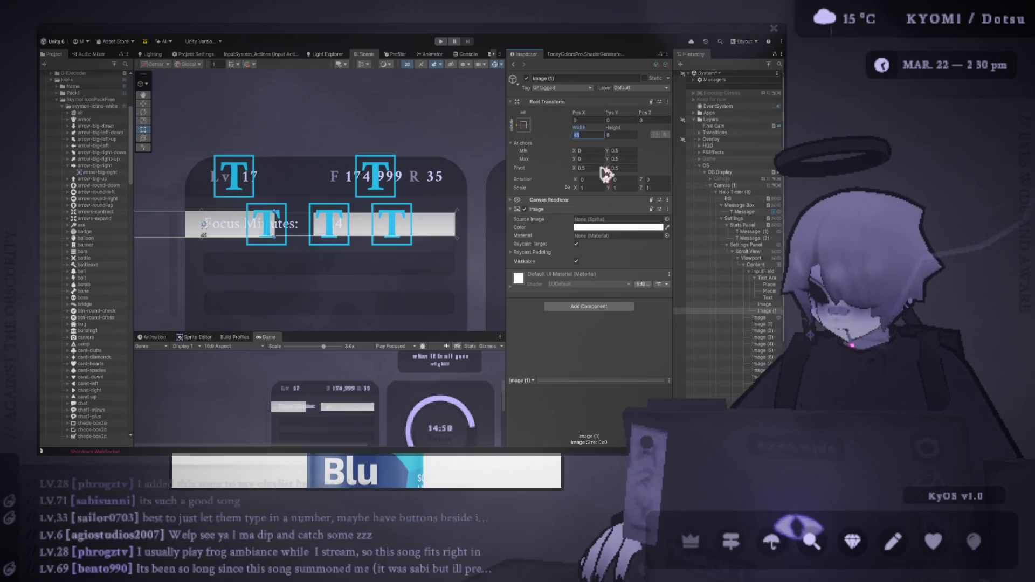
click(590, 167)
text(1)
click(593, 134)
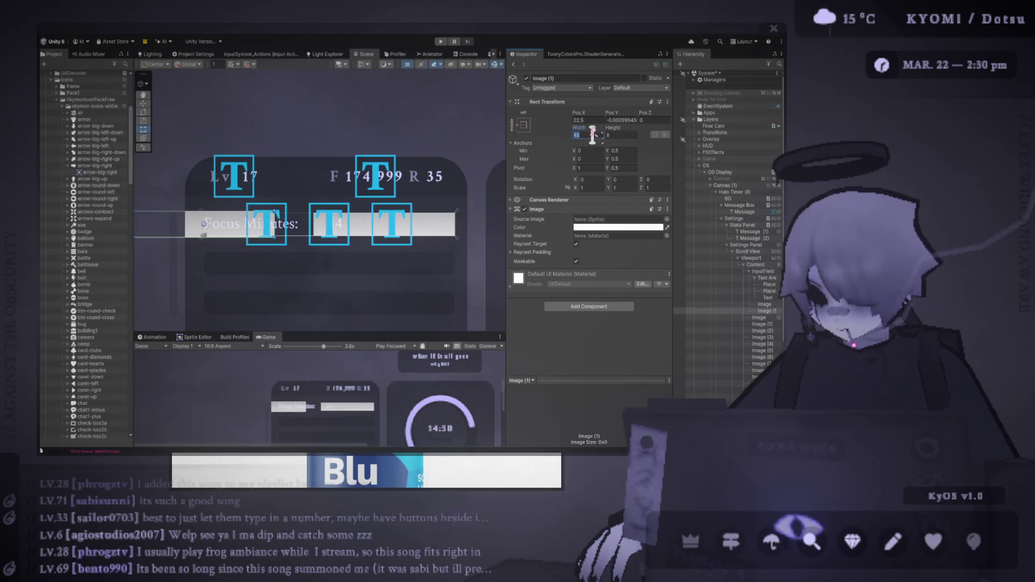
text(0)
click(626, 121)
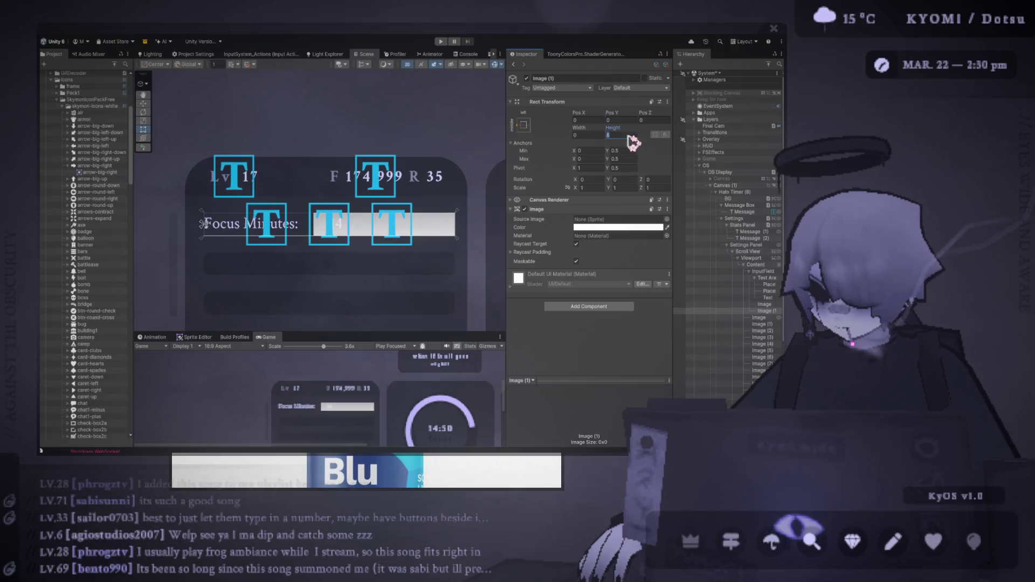
Step: Reset Image (1)'s pivot and position to 0 and size it 10x10
click(625, 168)
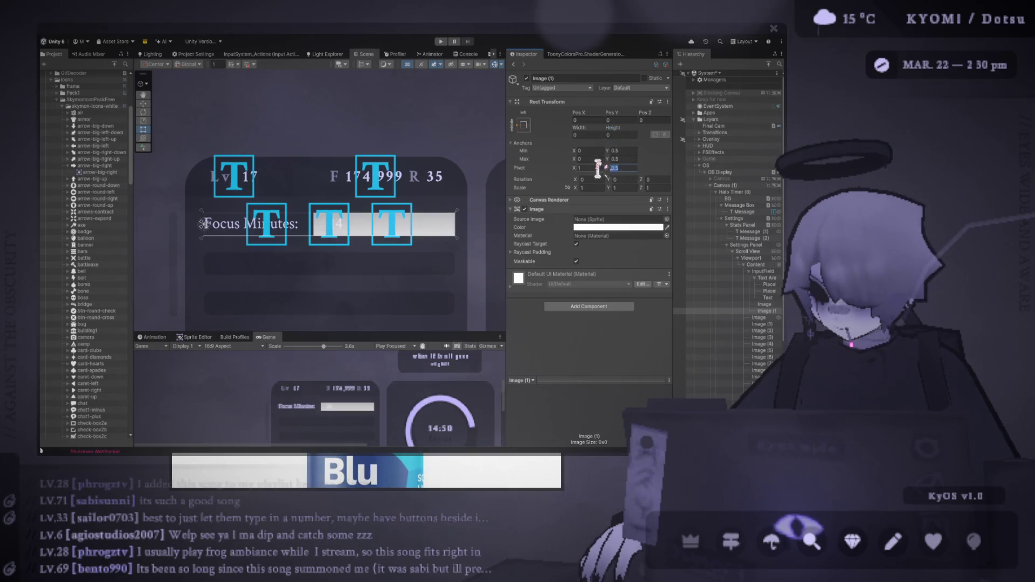
click(593, 119)
text(0)
click(623, 120)
text(0)
click(593, 134)
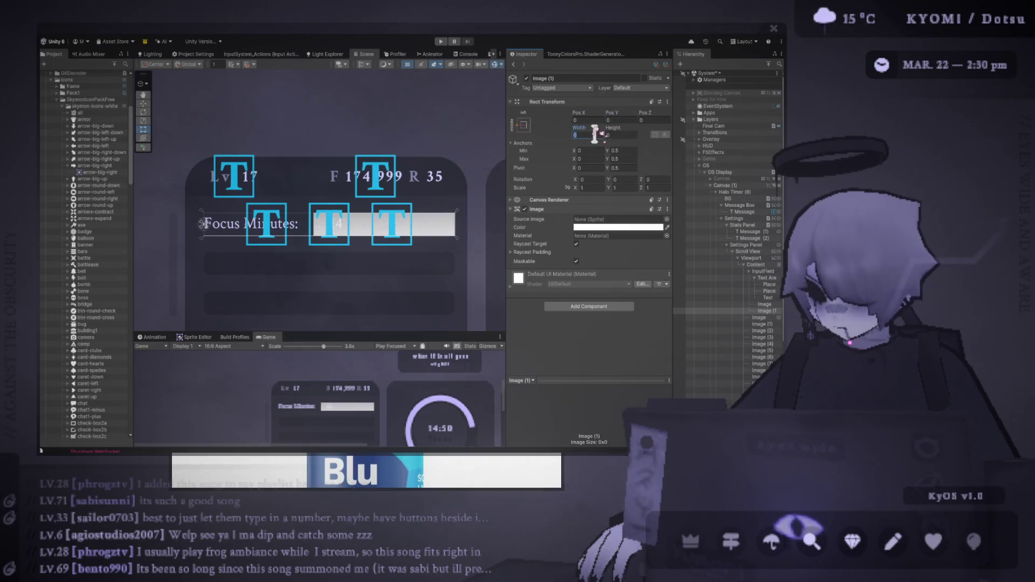
key(BackSpace)
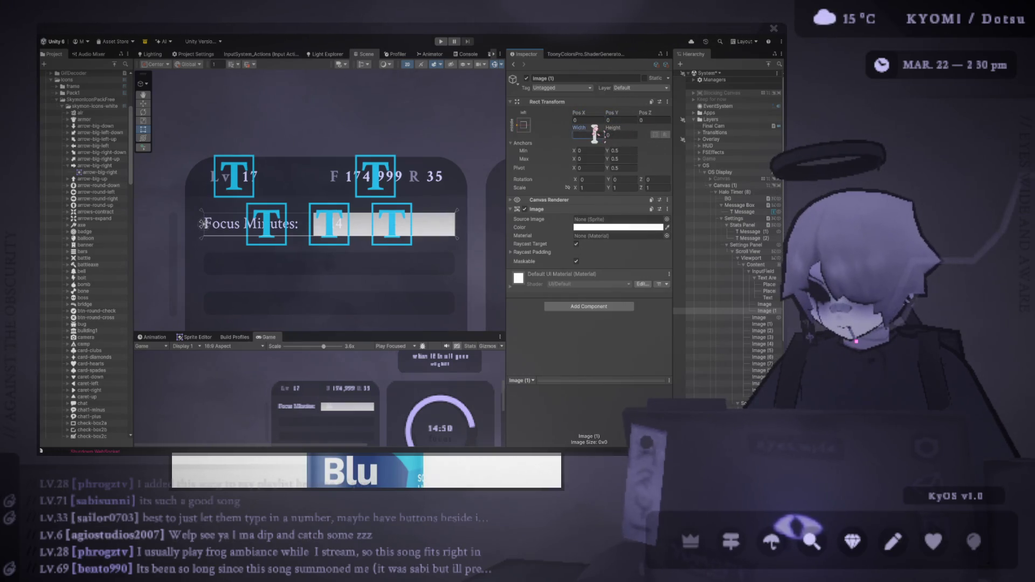
click(624, 135)
text(10)
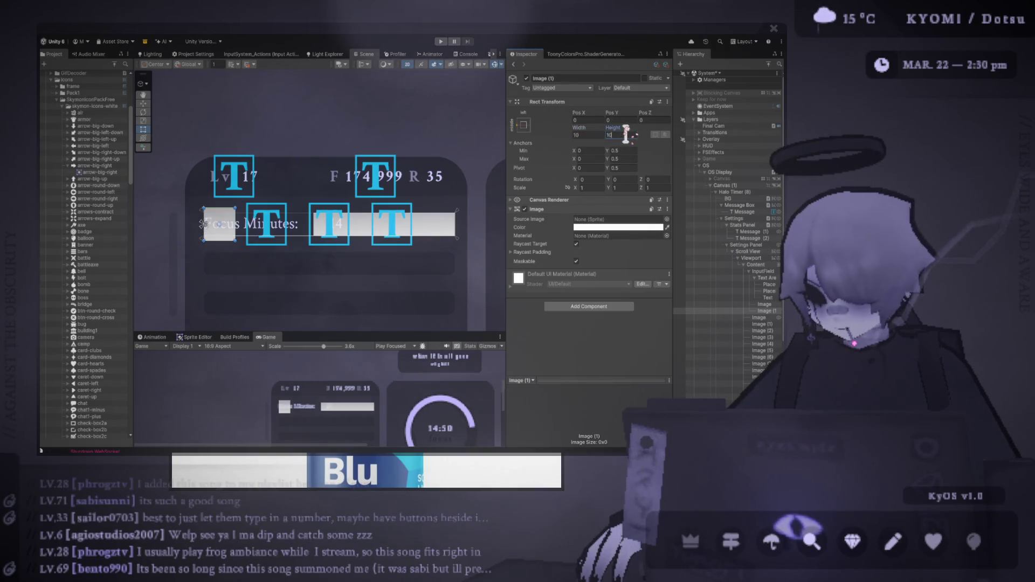
key(Return)
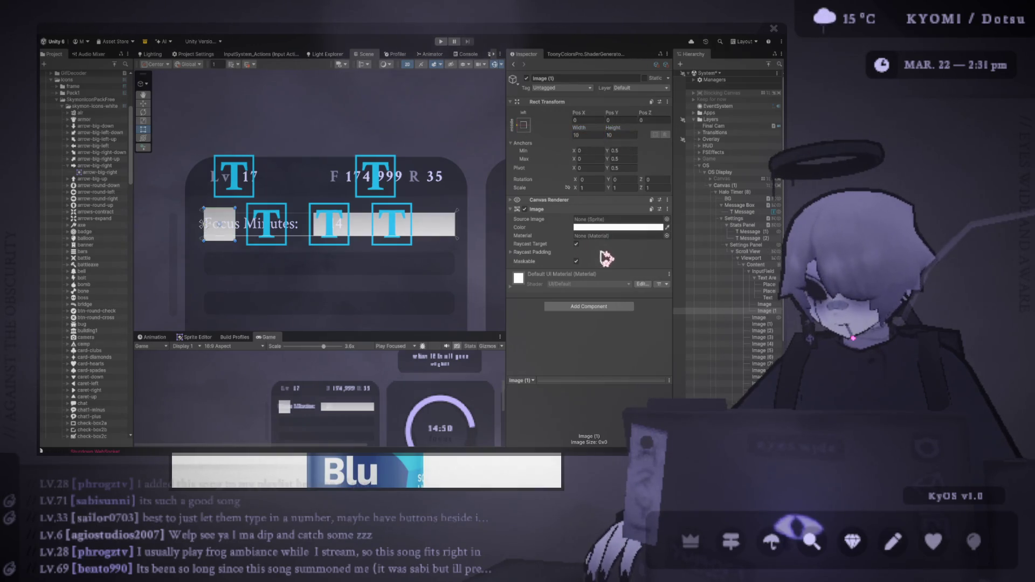
Step: Stretch Image (1) across its parent with a right inset of 35
click(586, 134)
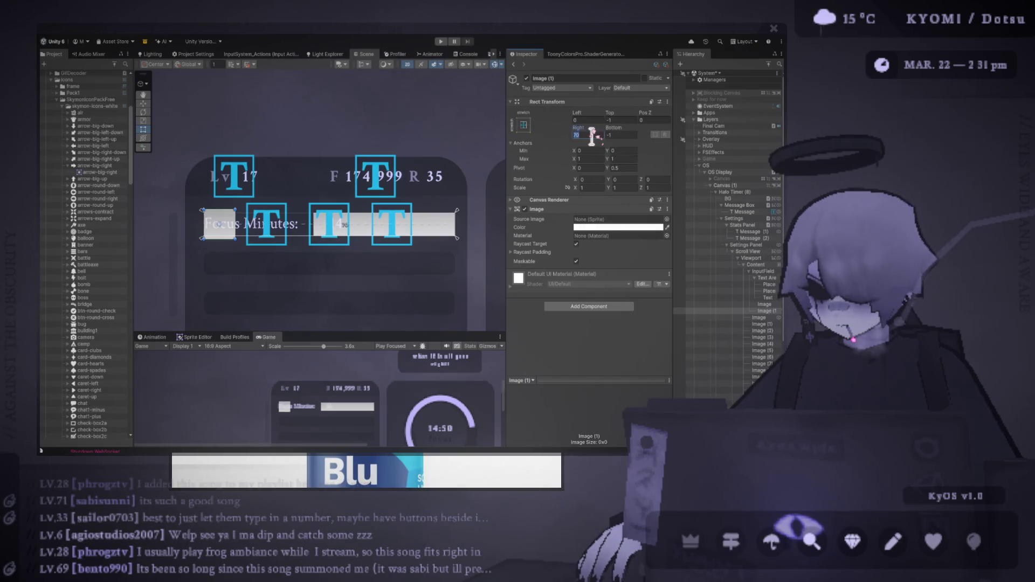
text(0)
click(621, 135)
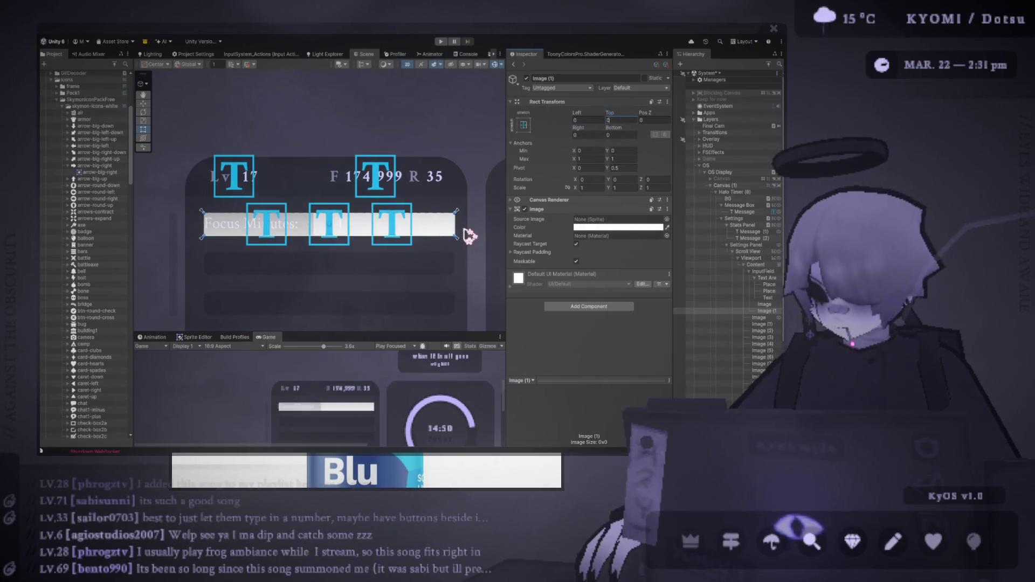
drag(457, 224, 317, 239)
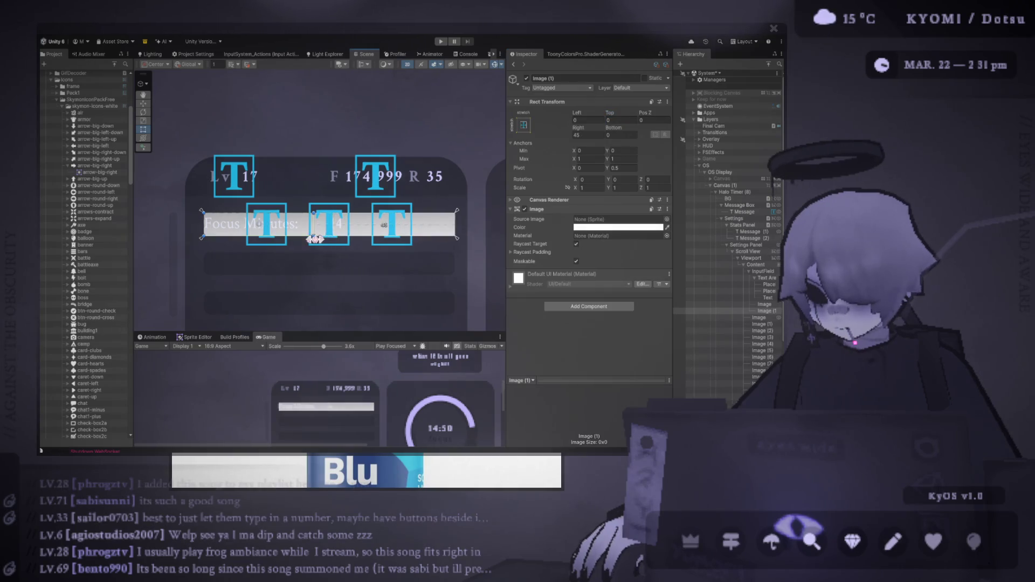
click(586, 135)
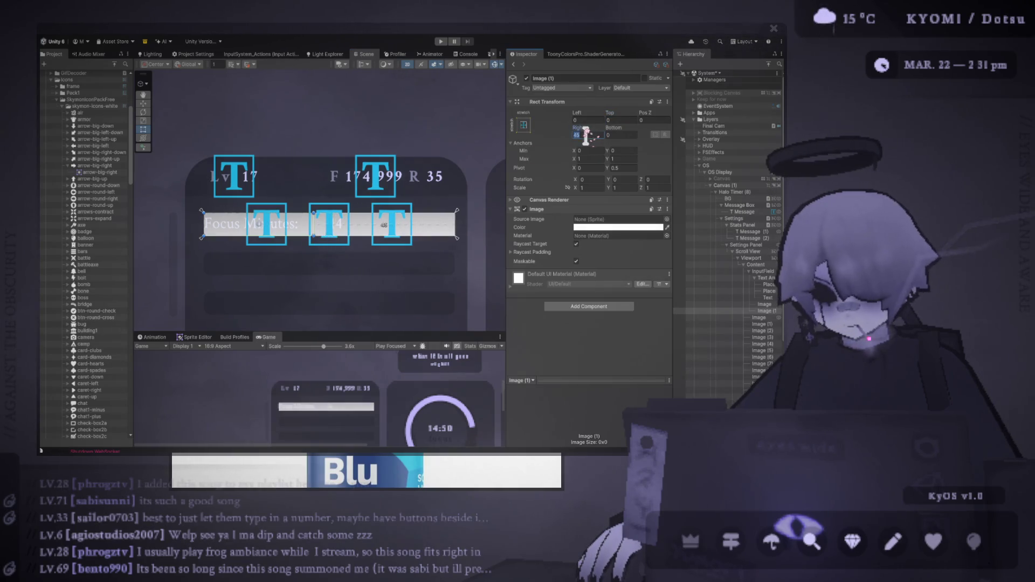
text(35)
key(Return)
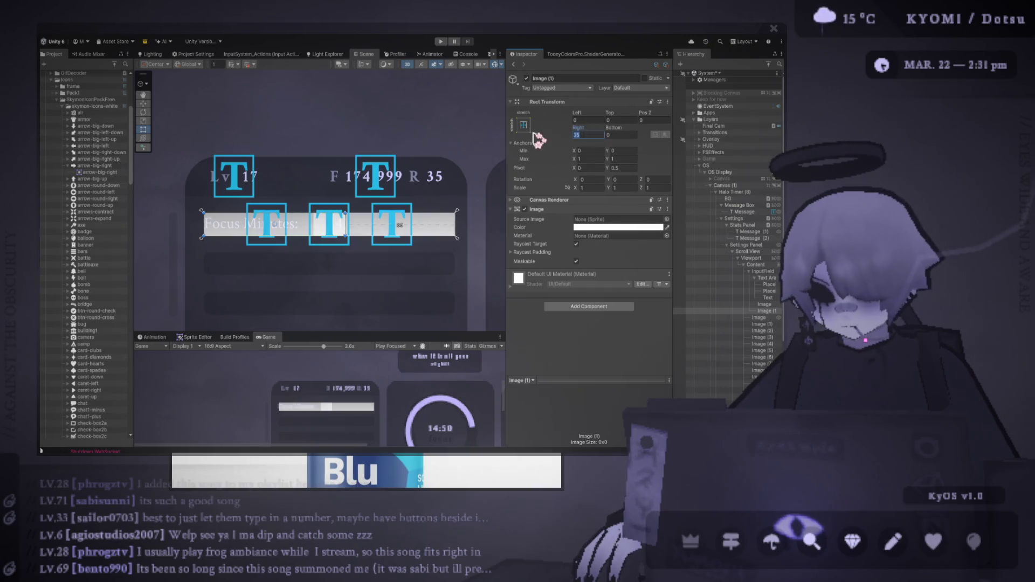
Step: Set Image's left inset to 45 and Image (1)'s right inset to 41
click(754, 304)
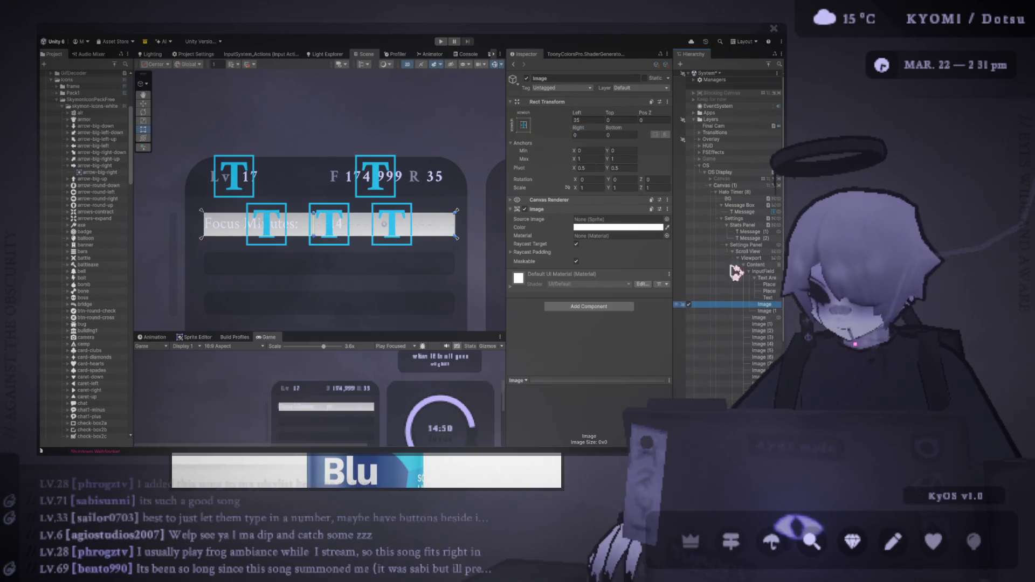
click(588, 120)
text(45)
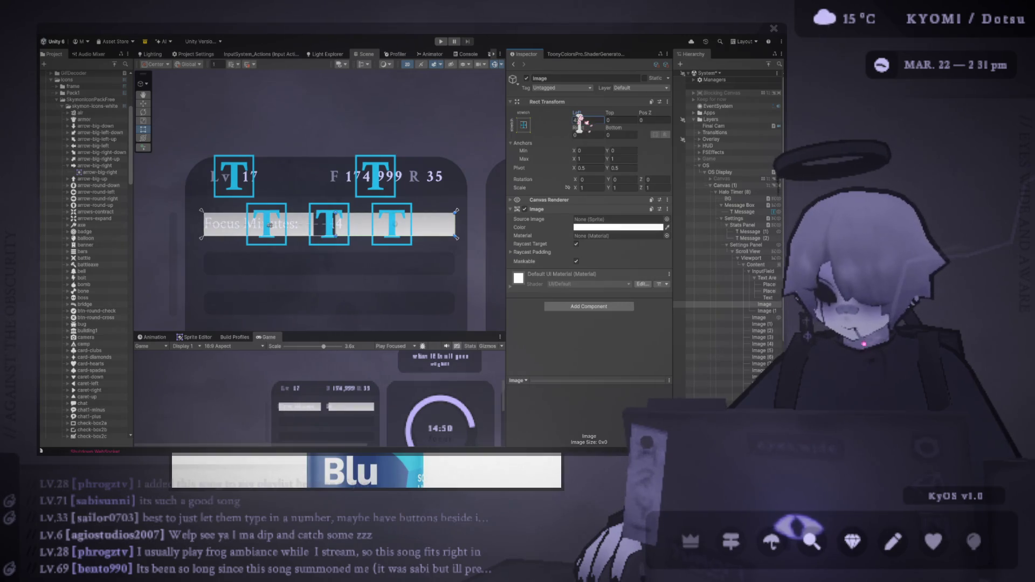
click(700, 311)
click(588, 136)
text(41)
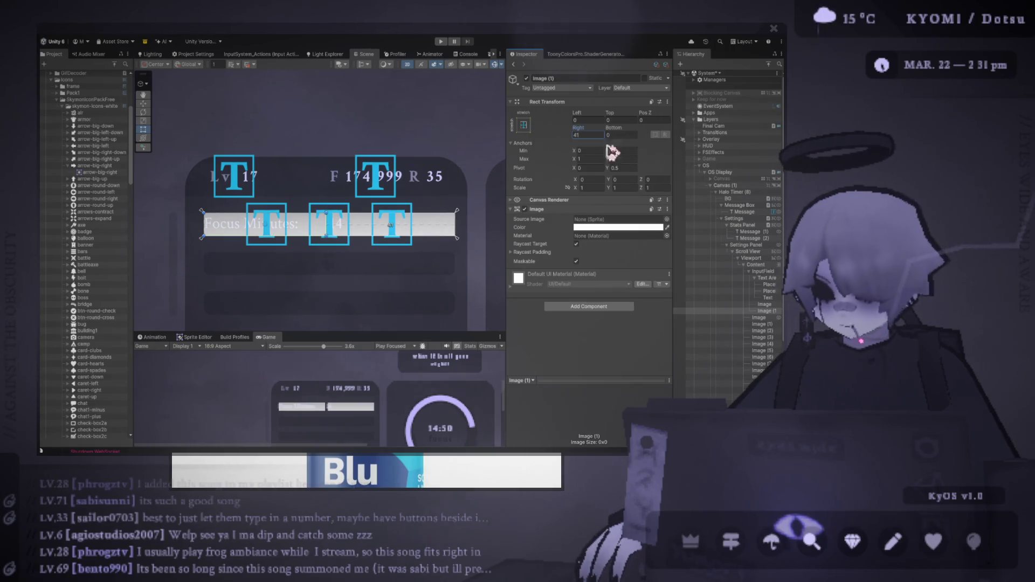
Step: Recolour Image (1) and add Image With Rounded Corners, radius 2, to both images
scroll(345, 237, up, 10)
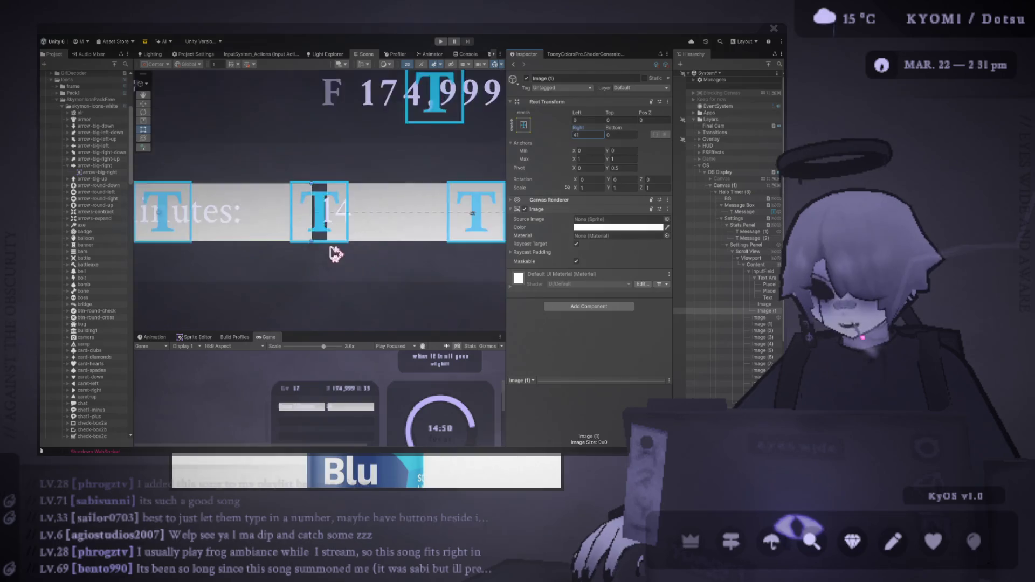
scroll(333, 253, down, 3)
scroll(436, 255, down, 3)
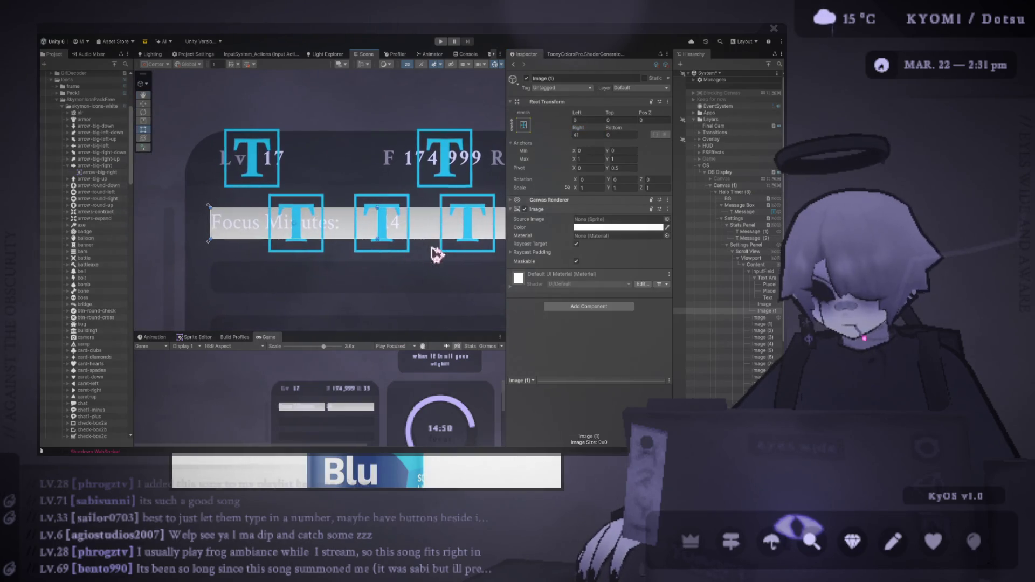
click(667, 226)
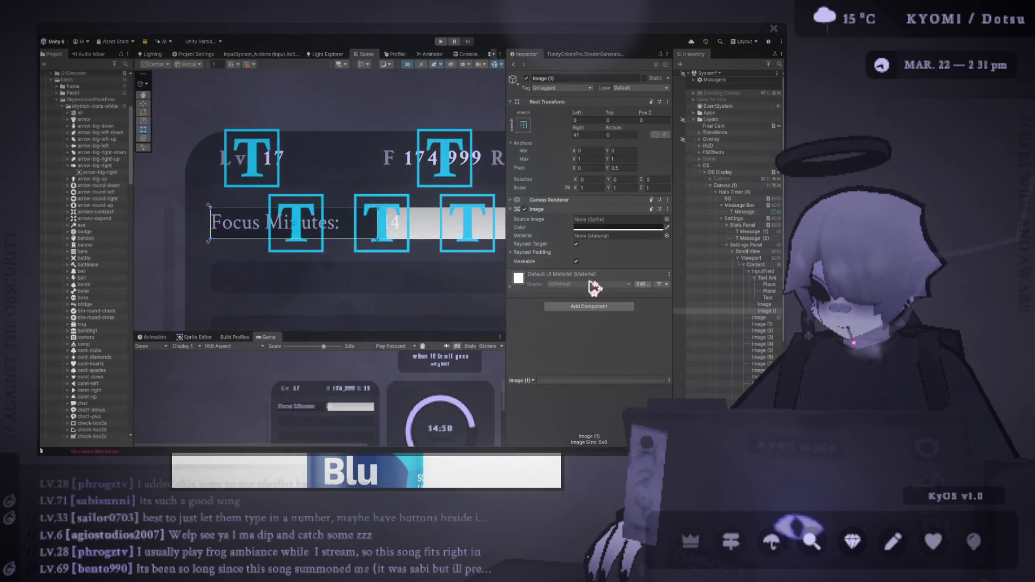
click(765, 304)
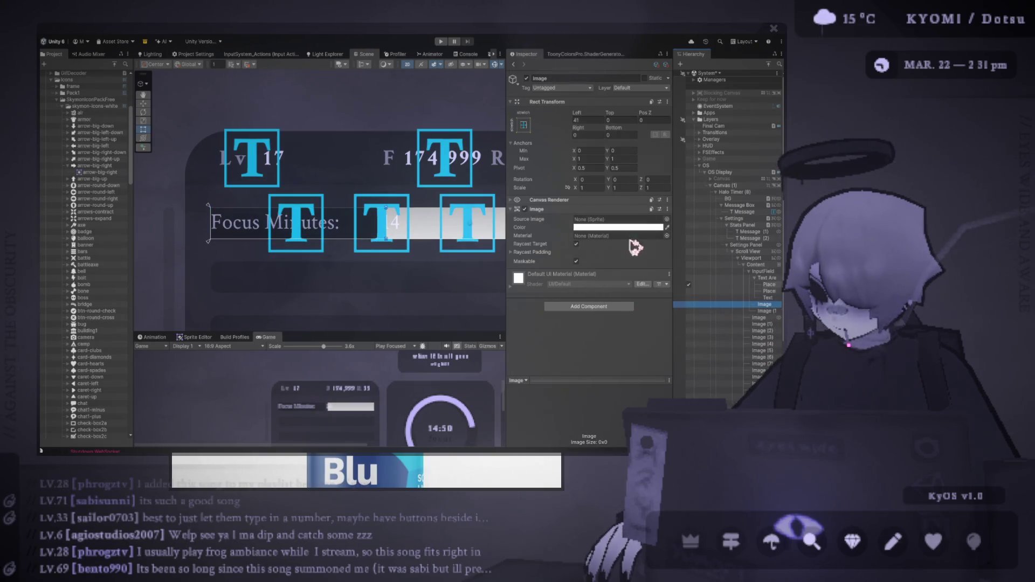
ctrl+click(763, 311)
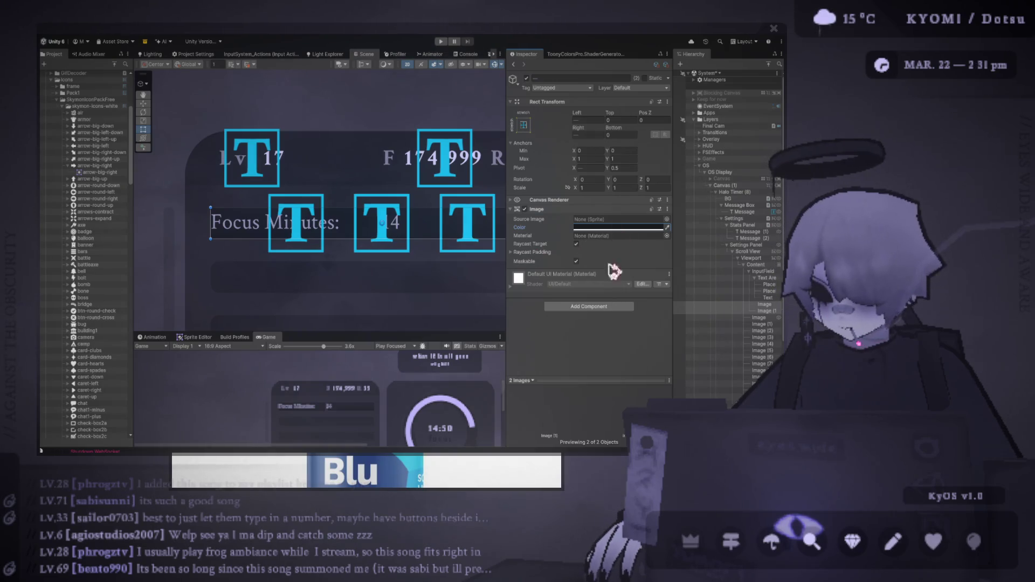
drag(603, 311, 604, 312)
click(599, 291)
key(BackSpace)
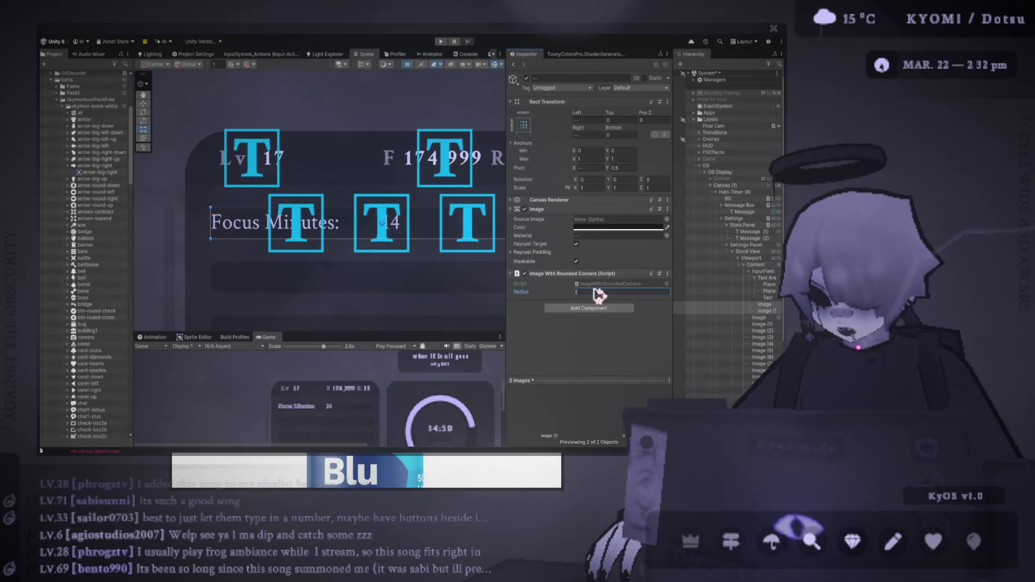
Step: Drag the Scene/Game splitter up to enlarge the Game view
drag(374, 333, 363, 147)
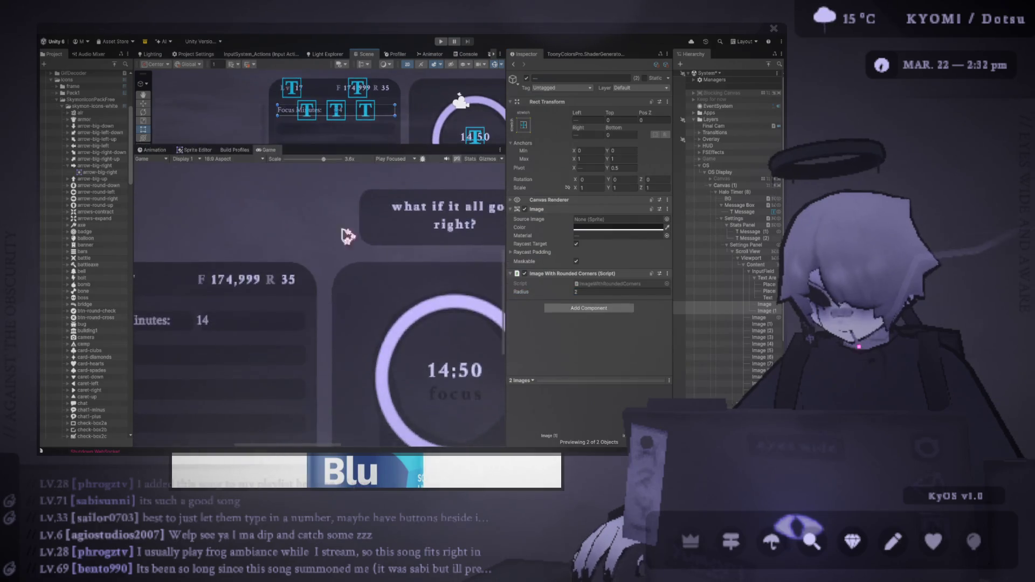
scroll(361, 217, down, 5)
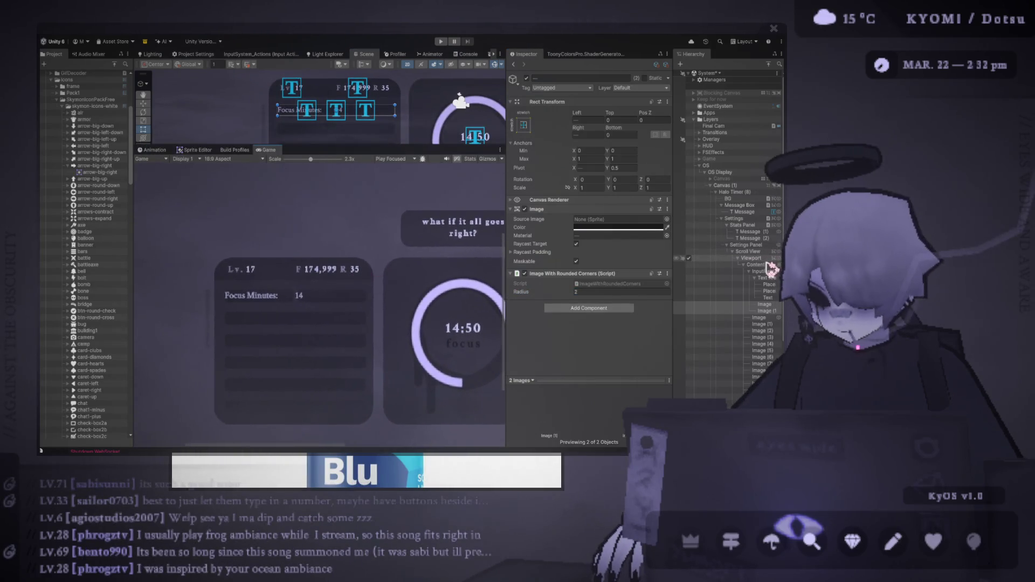
click(774, 304)
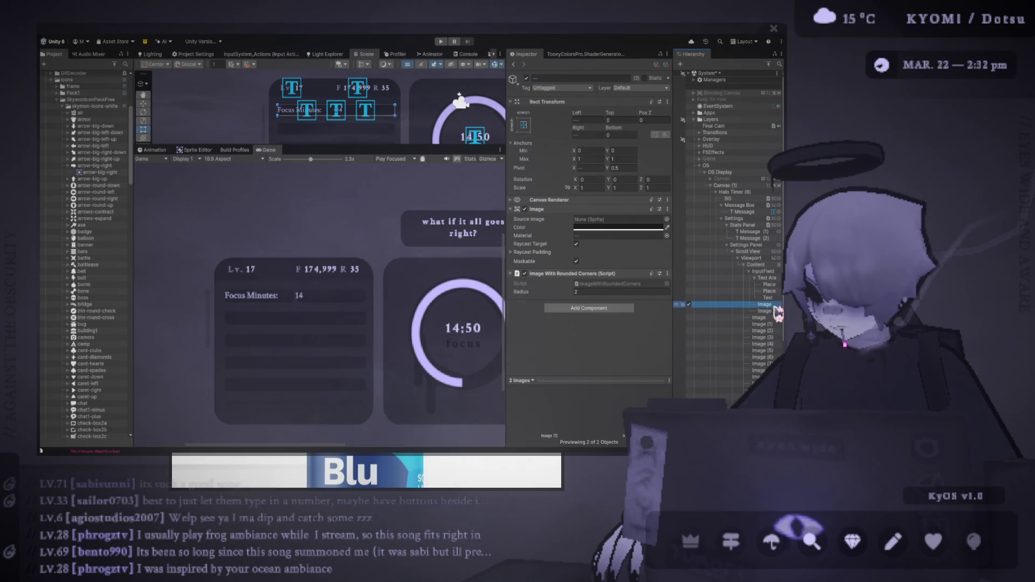
Step: Compare the Text, '14' placeholder and 'Focus Minutes:' placeholder, ending on the label
click(775, 298)
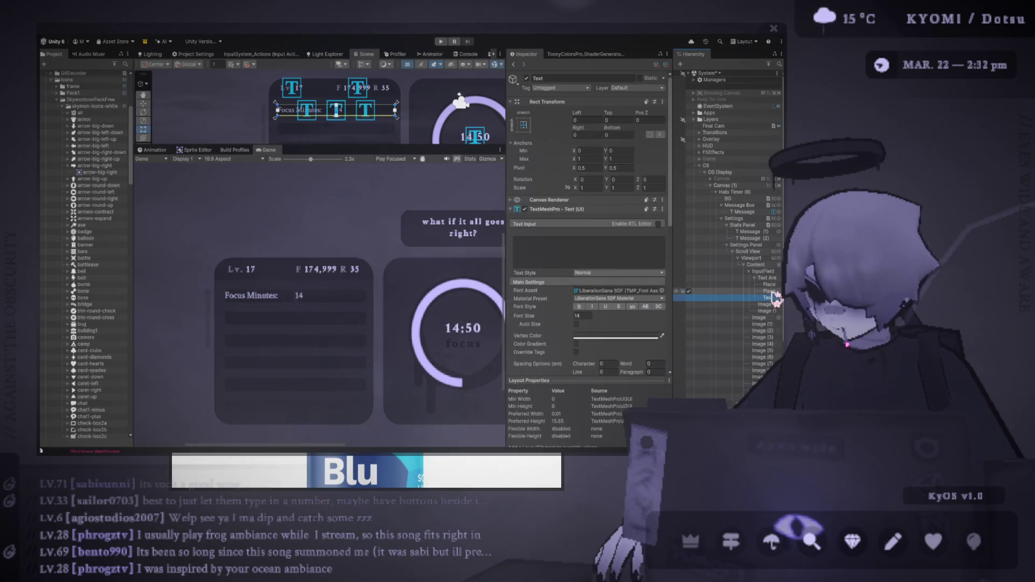
drag(671, 291, 613, 291)
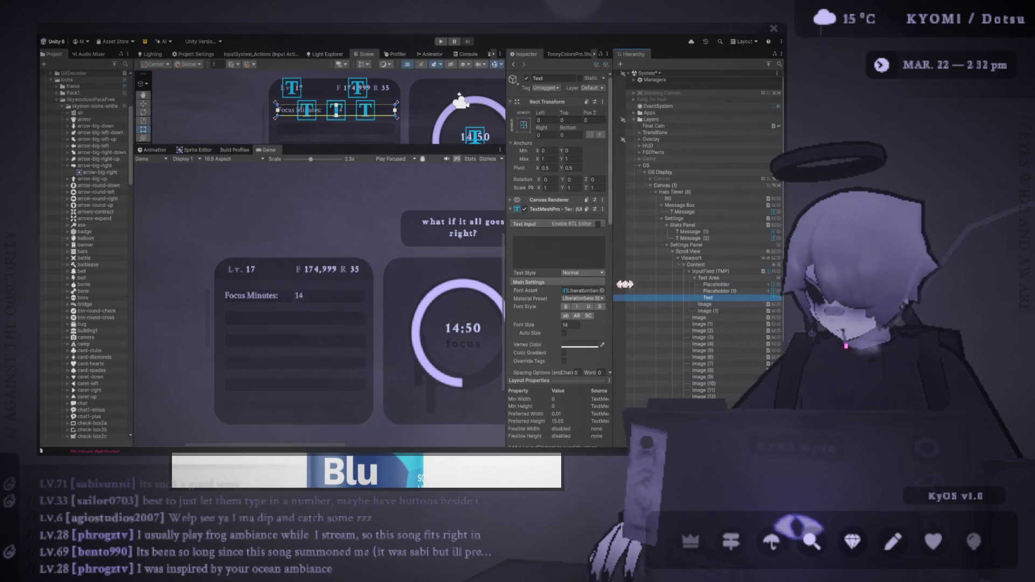
click(734, 284)
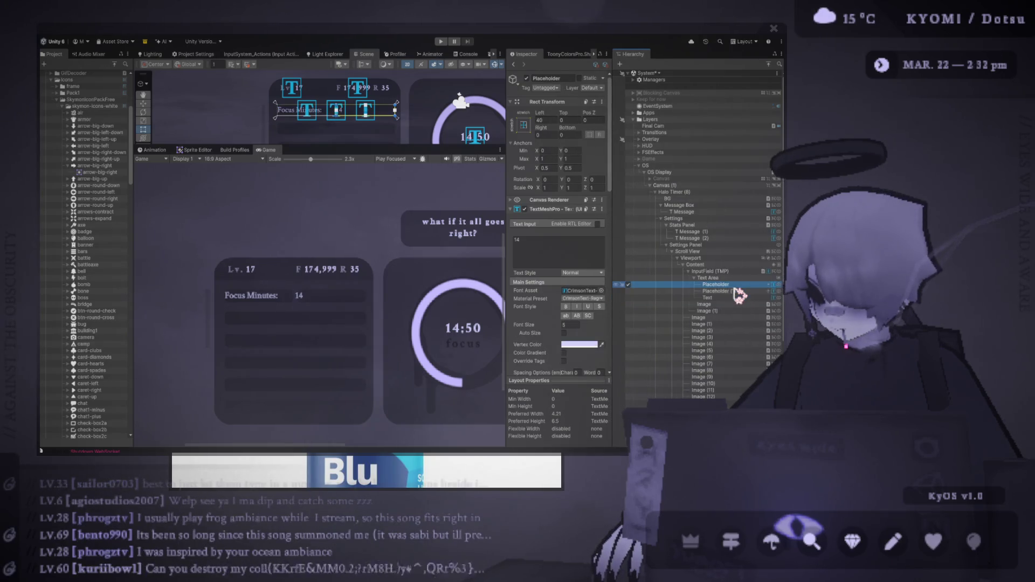
click(571, 251)
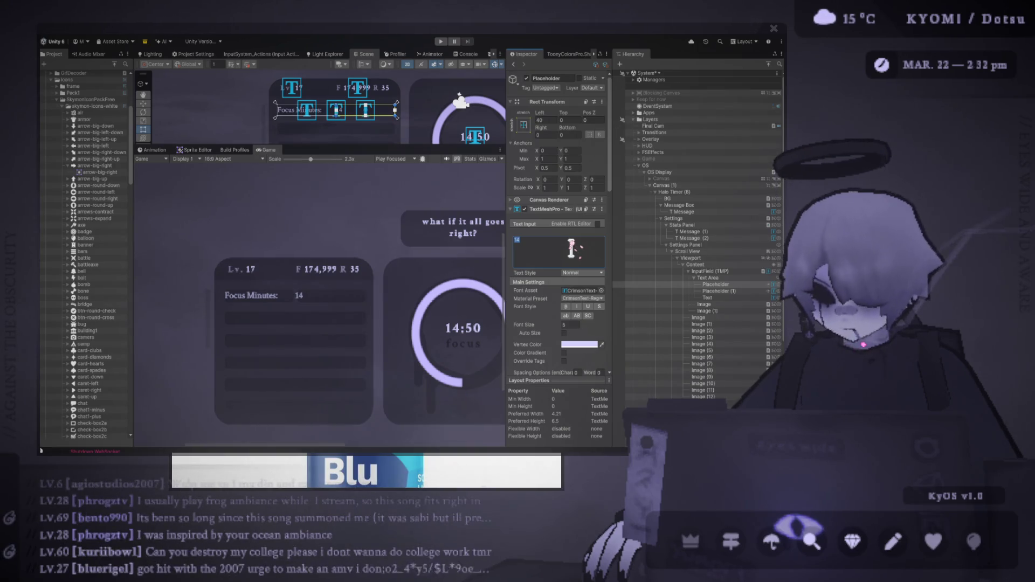
click(749, 292)
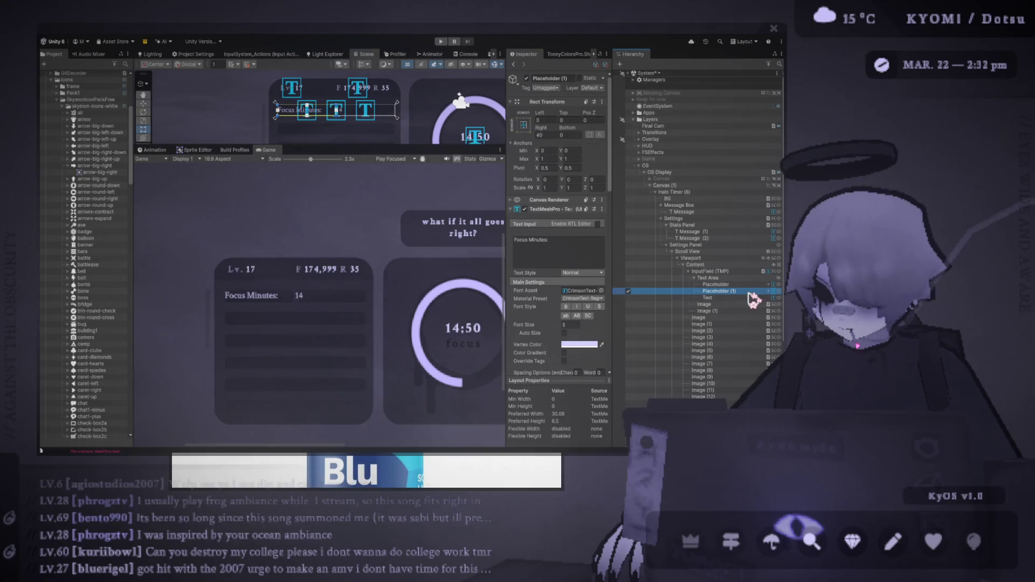
key(Up)
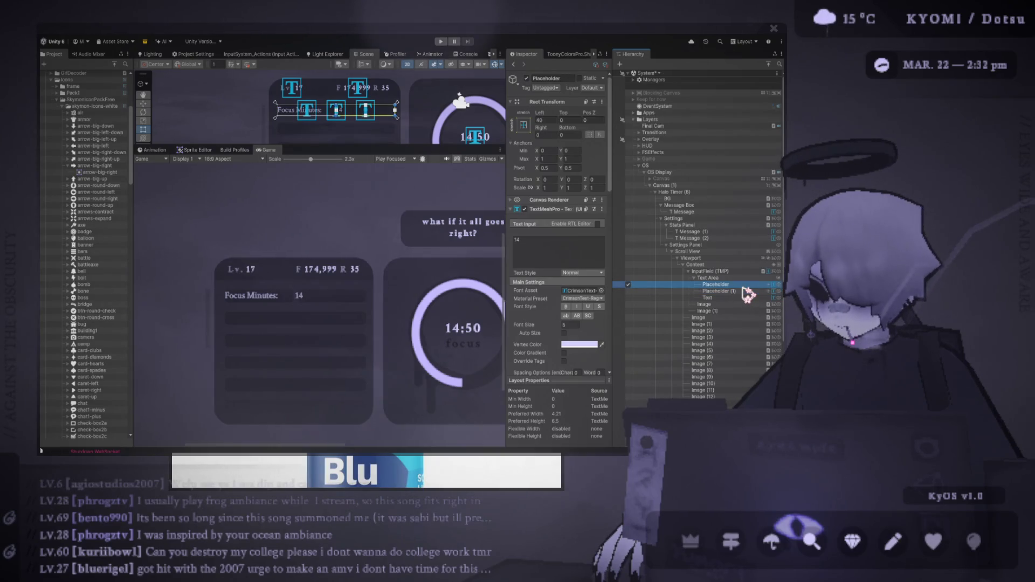
key(Down)
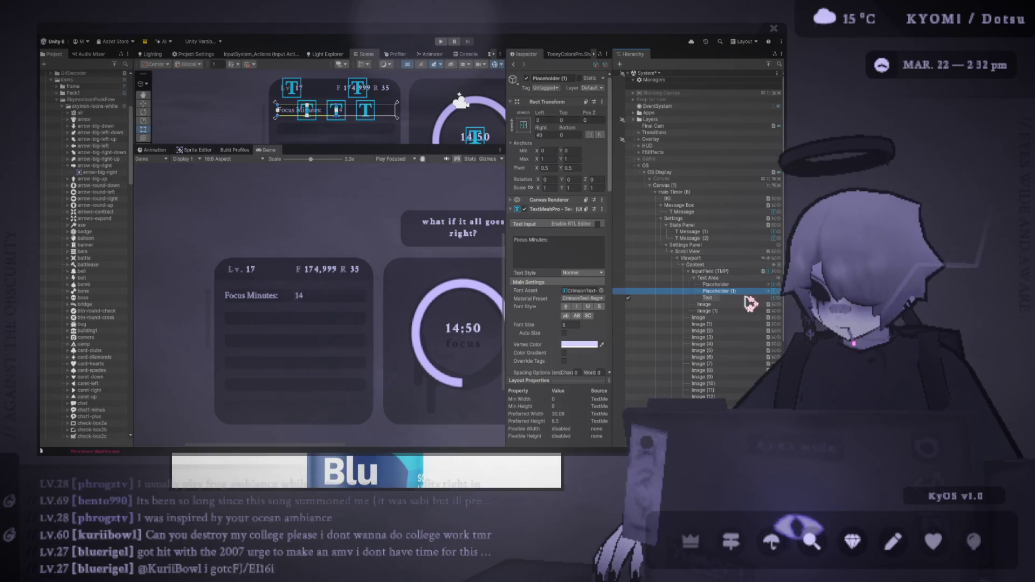
scroll(336, 134, up, 3)
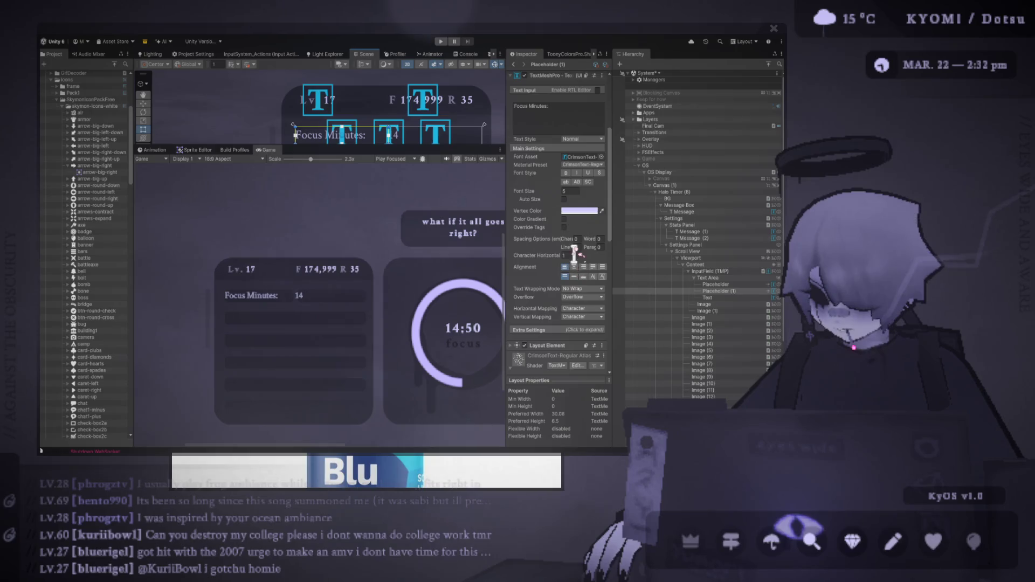
Step: Set Extra Settings left margins to 2 on the label and 3 on the value
scroll(579, 280, down, 4)
scroll(586, 324, down, 2)
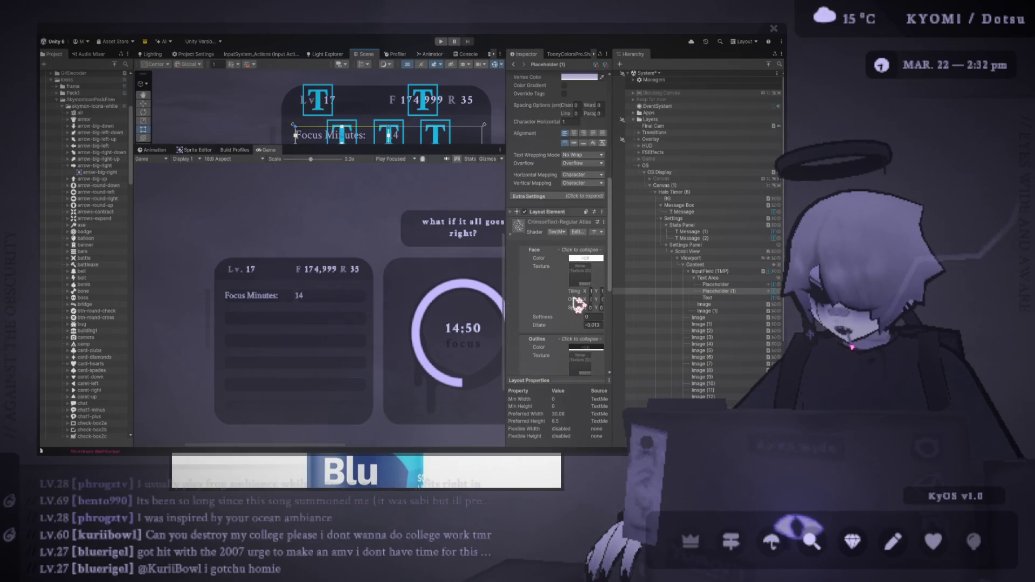
click(555, 197)
drag(567, 214, 587, 215)
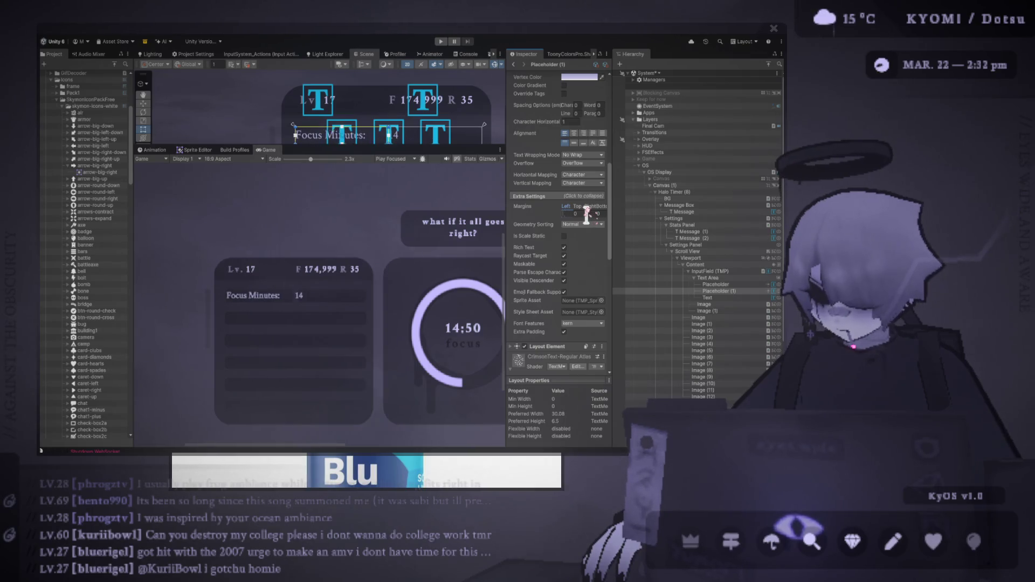
click(664, 285)
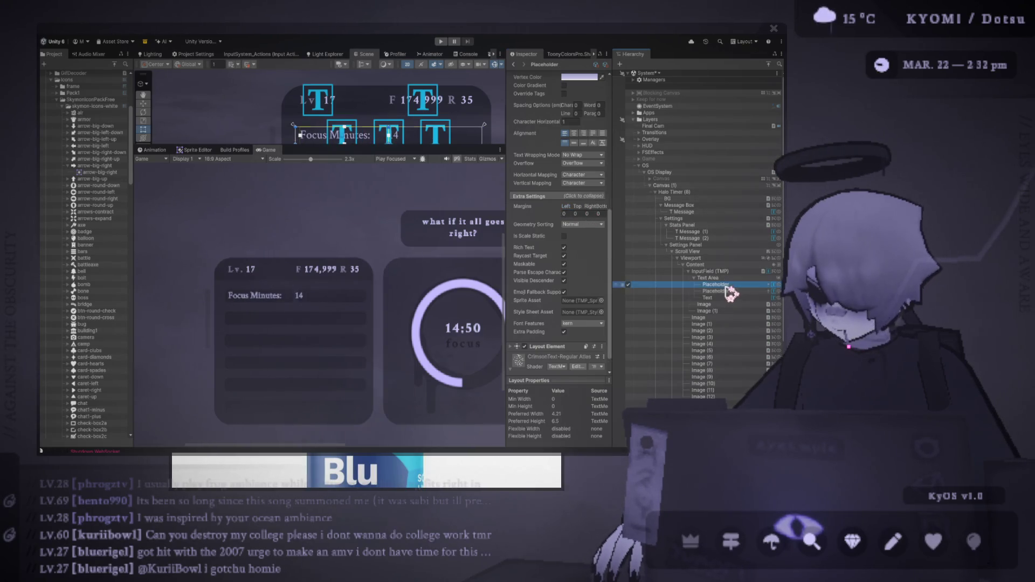
click(566, 214)
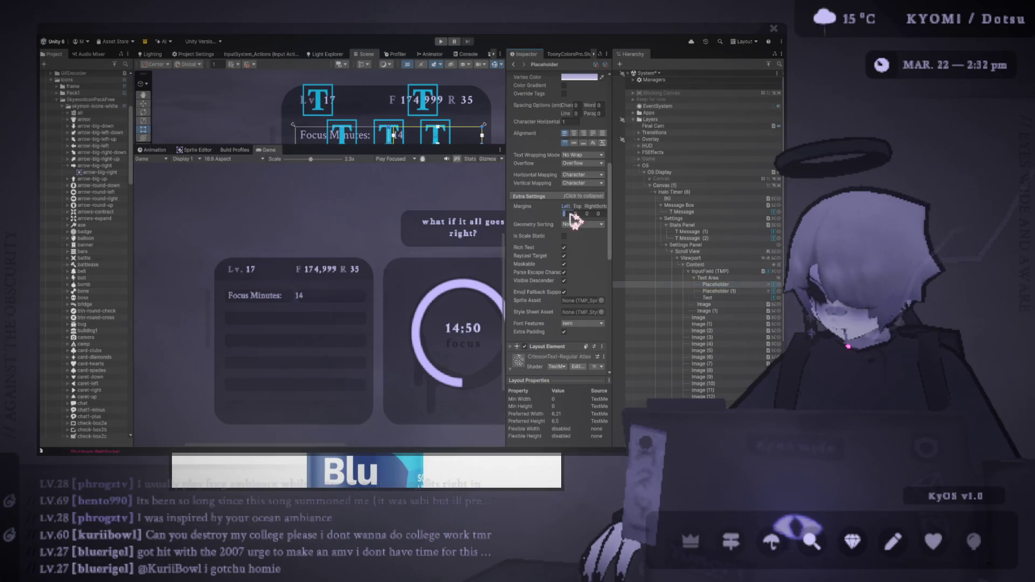
drag(539, 217, 555, 226)
key(ctrl+z)
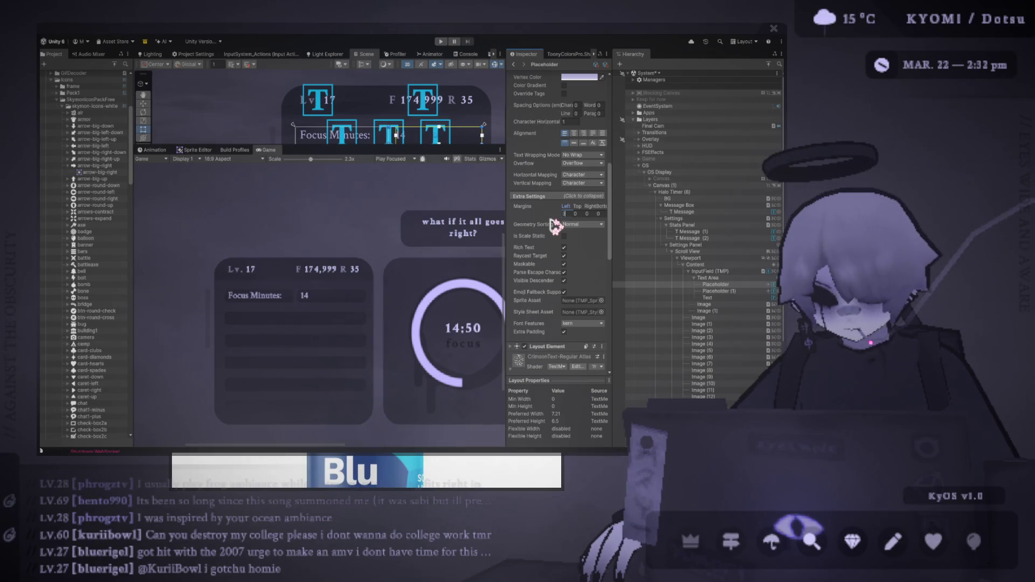
Step: Delete the colon so the label reads 'Focus Minutes'
click(722, 291)
scroll(579, 171, up, 5)
click(582, 198)
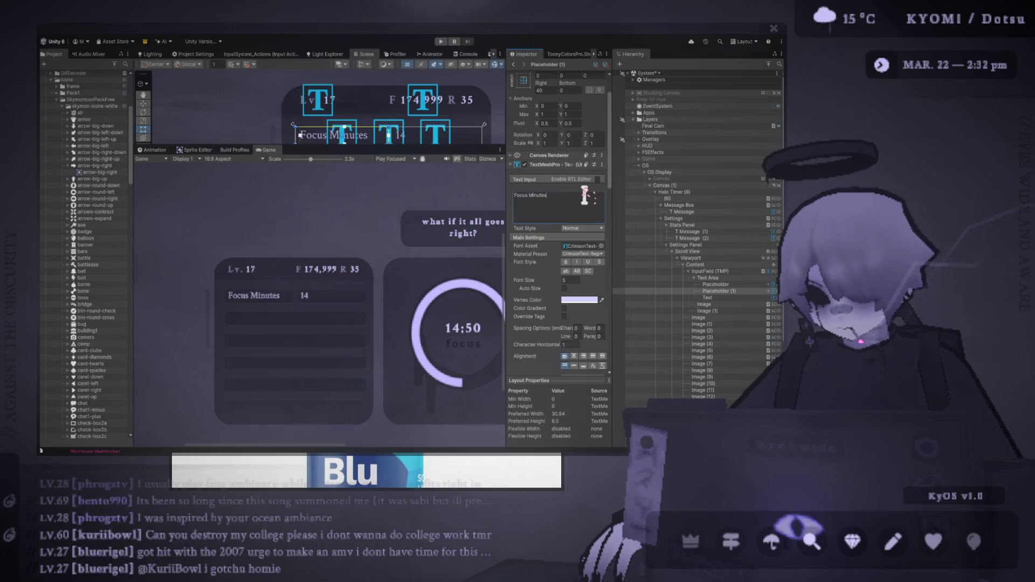
Step: Duplicate the InputField (TMP) row and expand the copy's contents
click(722, 291)
click(695, 265)
click(710, 271)
key(ctrl+d)
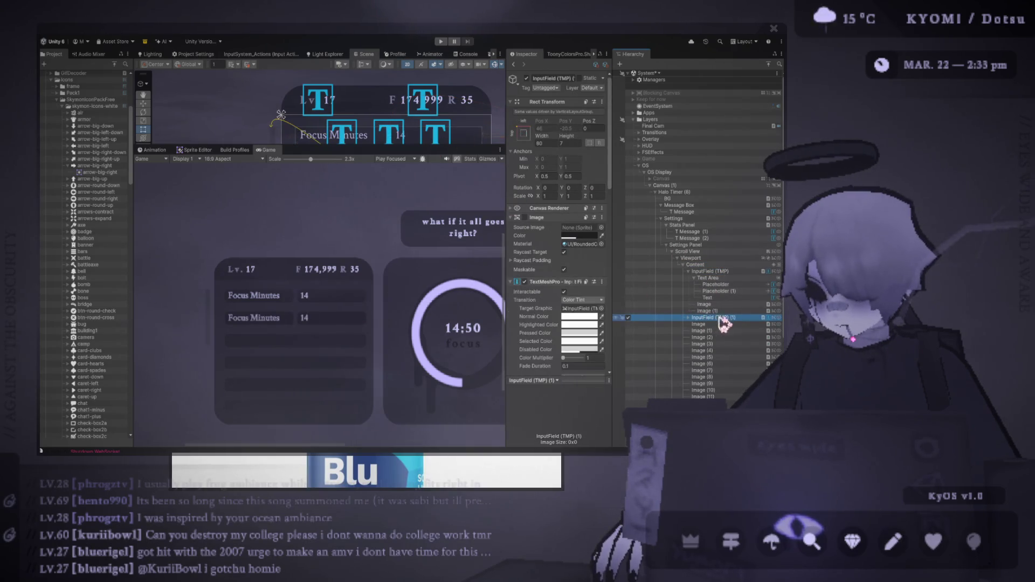
click(688, 318)
Step: Change the duplicated row's label from Focus to Rest so it reads 'Rest Minutes'
click(722, 338)
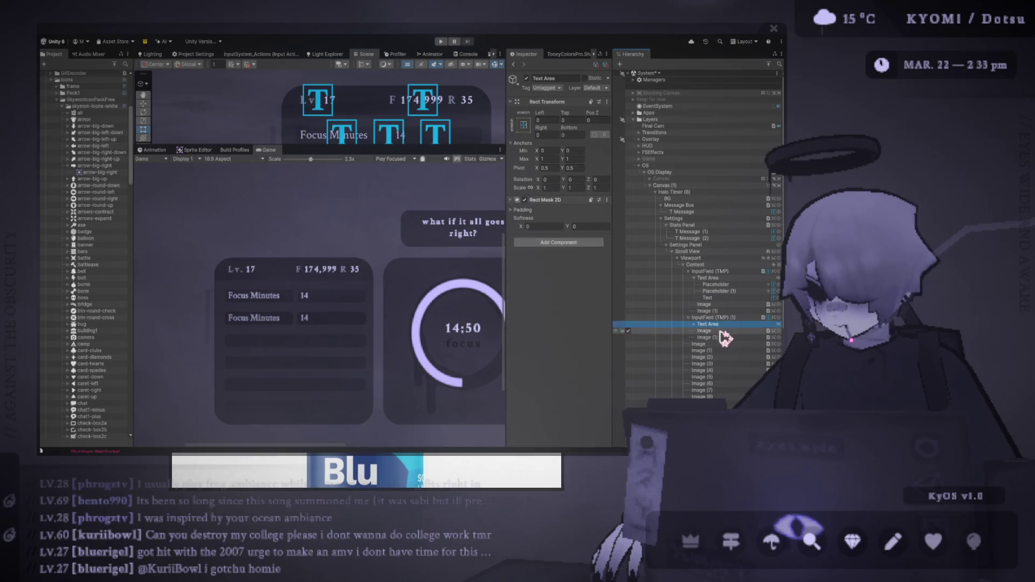
click(694, 324)
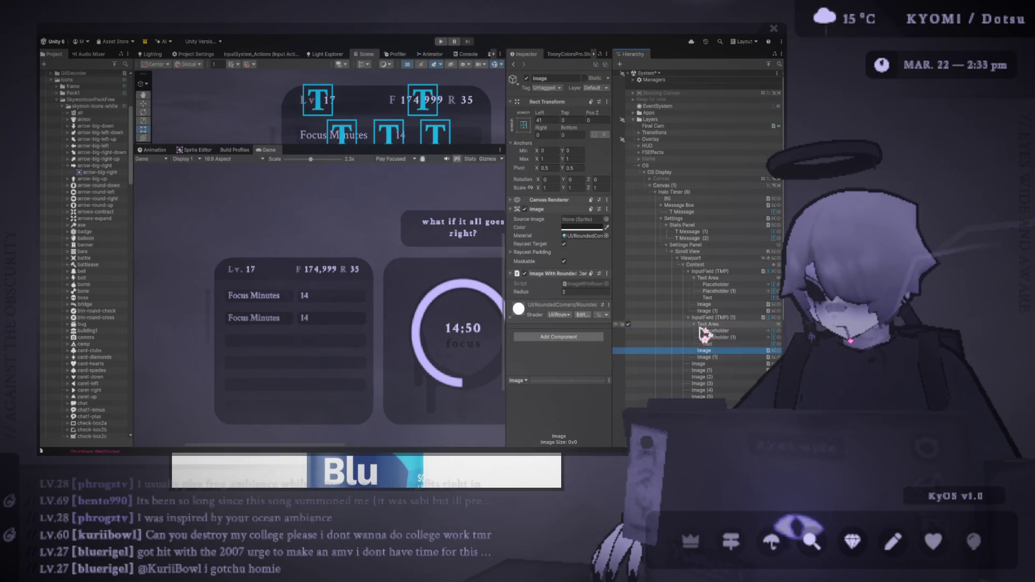
click(719, 337)
double_click(520, 240)
text(Rest Minutes)
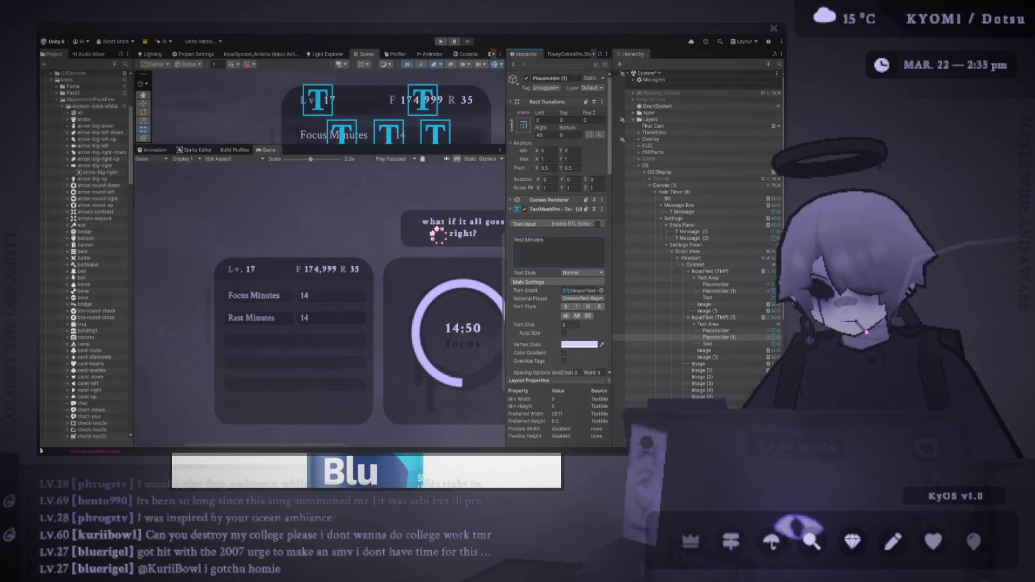
Step: Set the Rest Minutes value to 5 and the Focus Minutes value to 55
click(733, 331)
click(568, 245)
text(55)
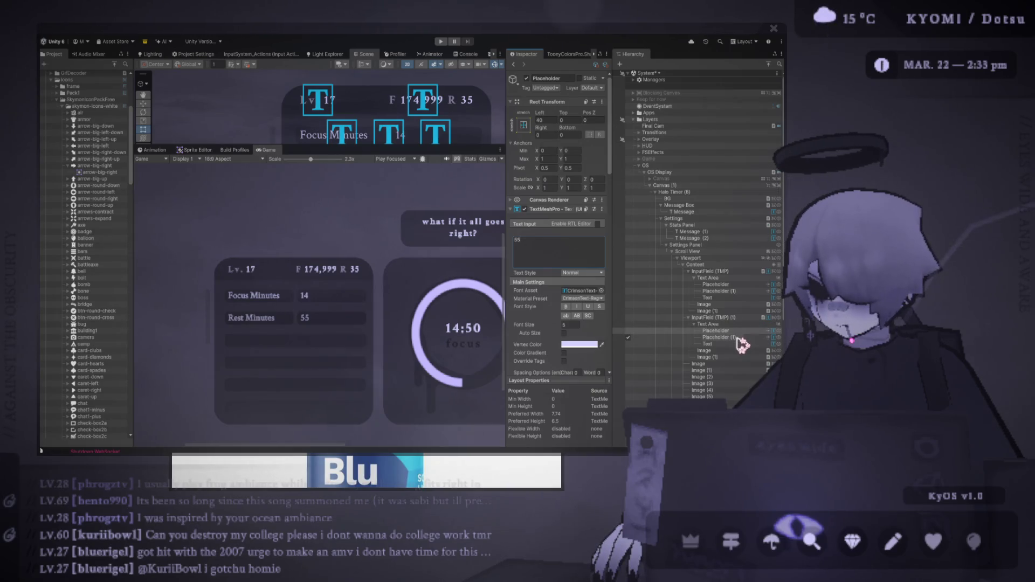
double_click(549, 239)
text(5)
click(716, 284)
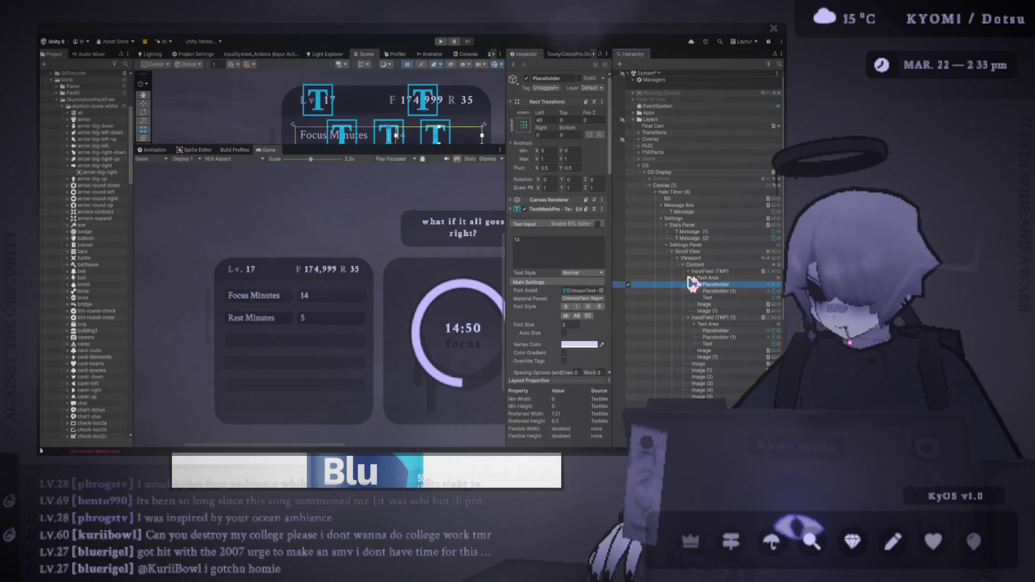
text(55)
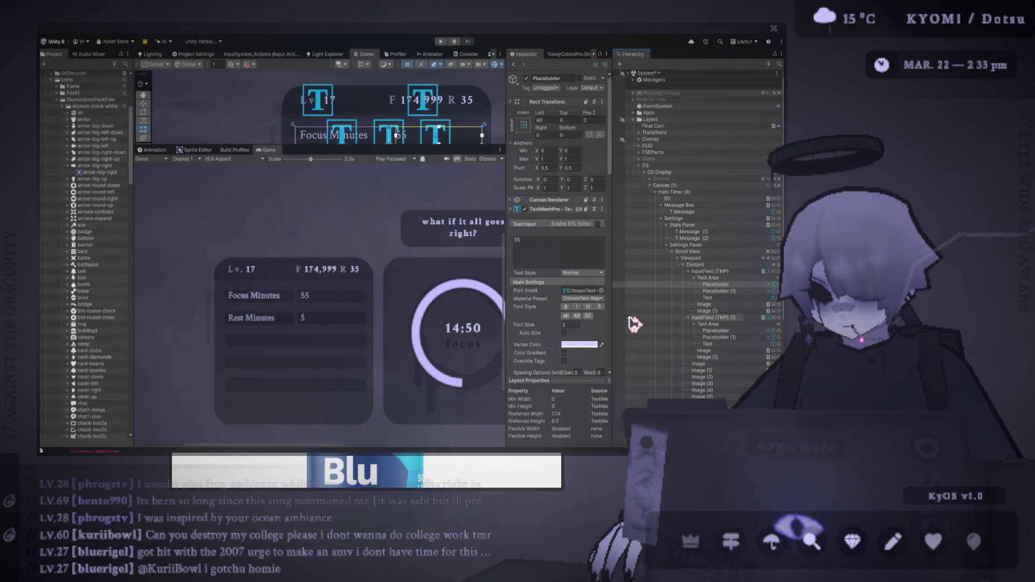
Step: Inspect the Rest Minutes input field, its text area and its value placeholder
click(701, 318)
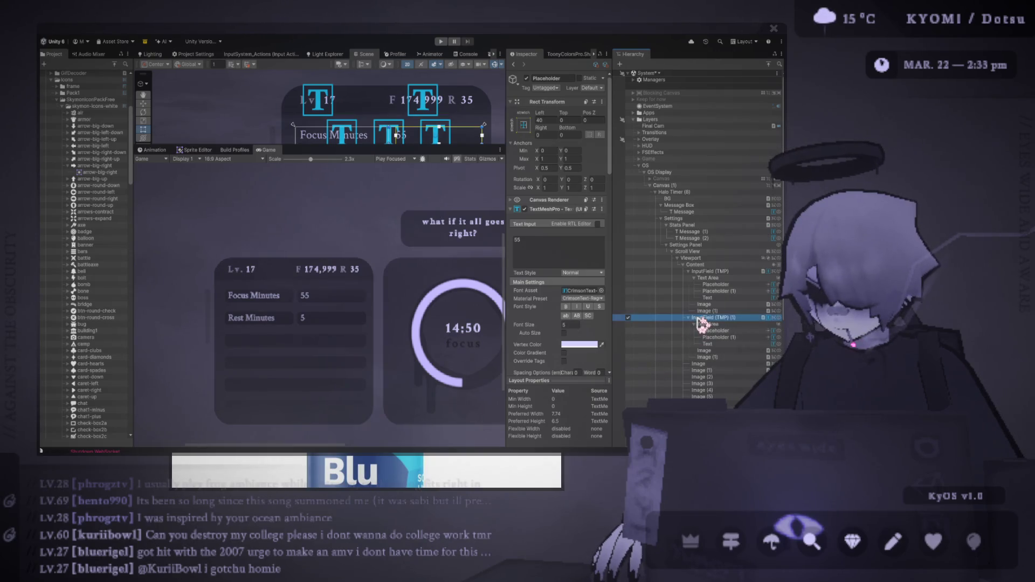
click(704, 324)
click(722, 331)
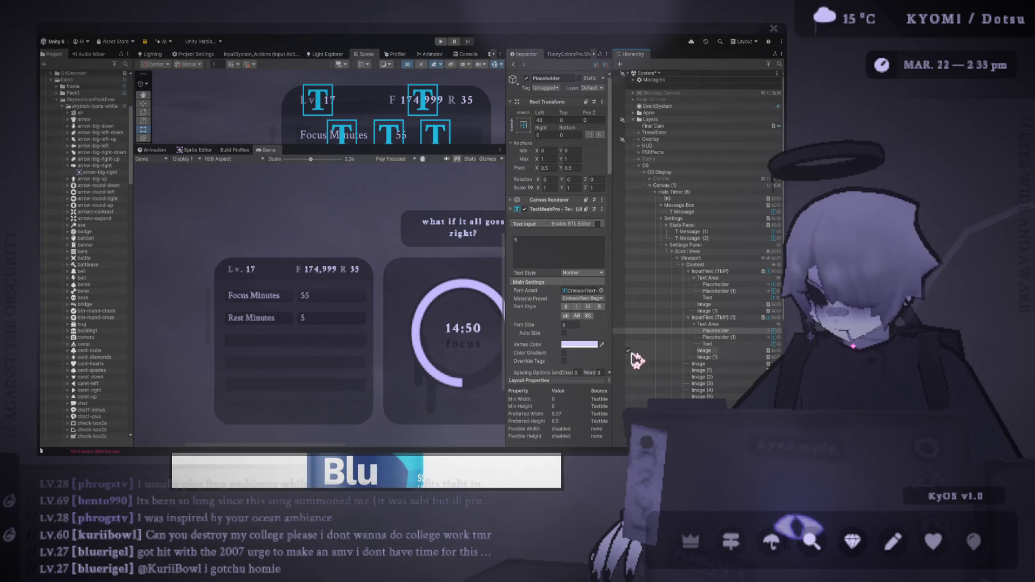
scroll(334, 337, down, 3)
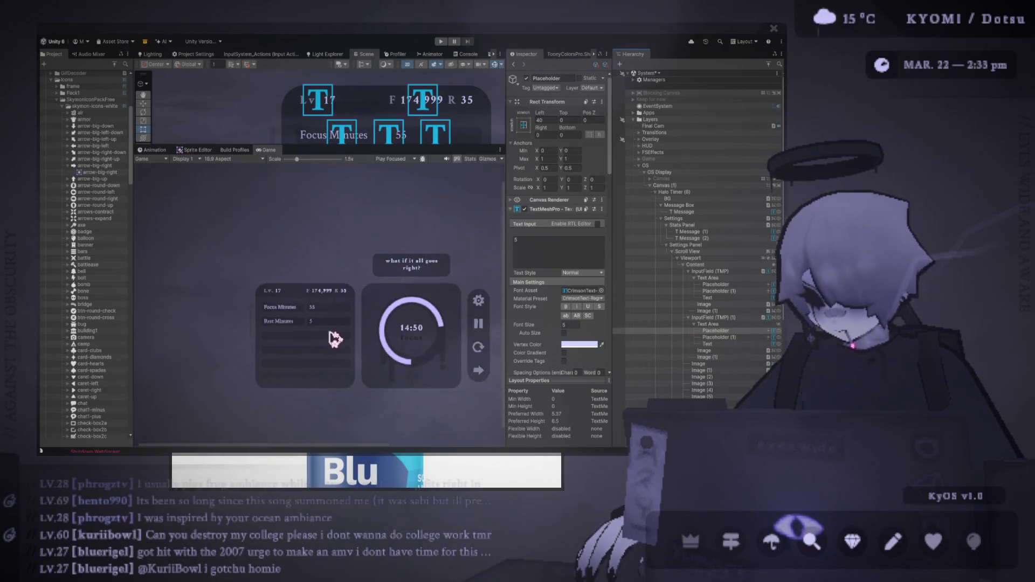
Step: Move Image and Image (1) to the top of the first InputField (TMP), above Text Area
click(695, 324)
scroll(250, 335, up, 5)
scroll(249, 336, up, 3)
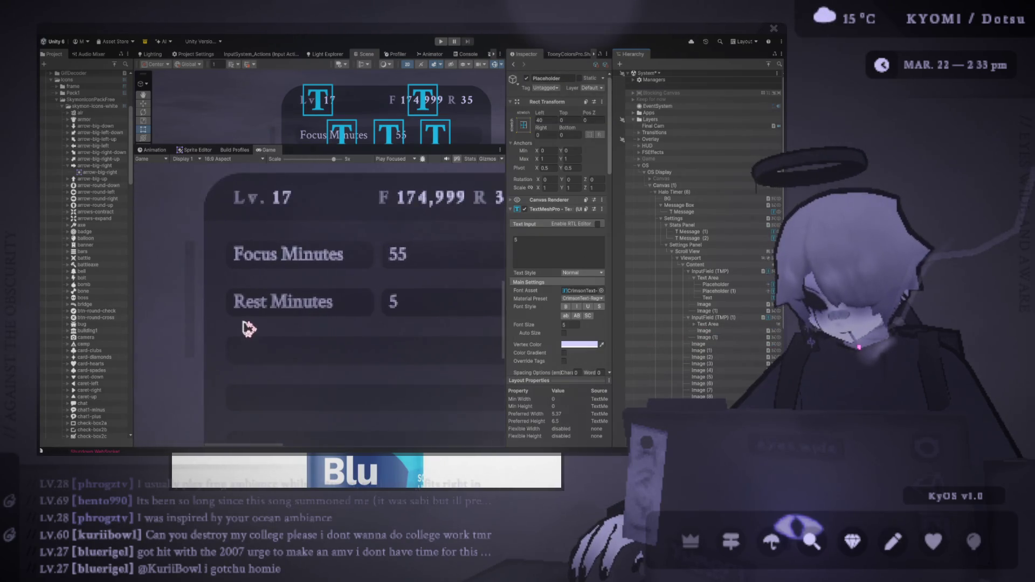
click(717, 331)
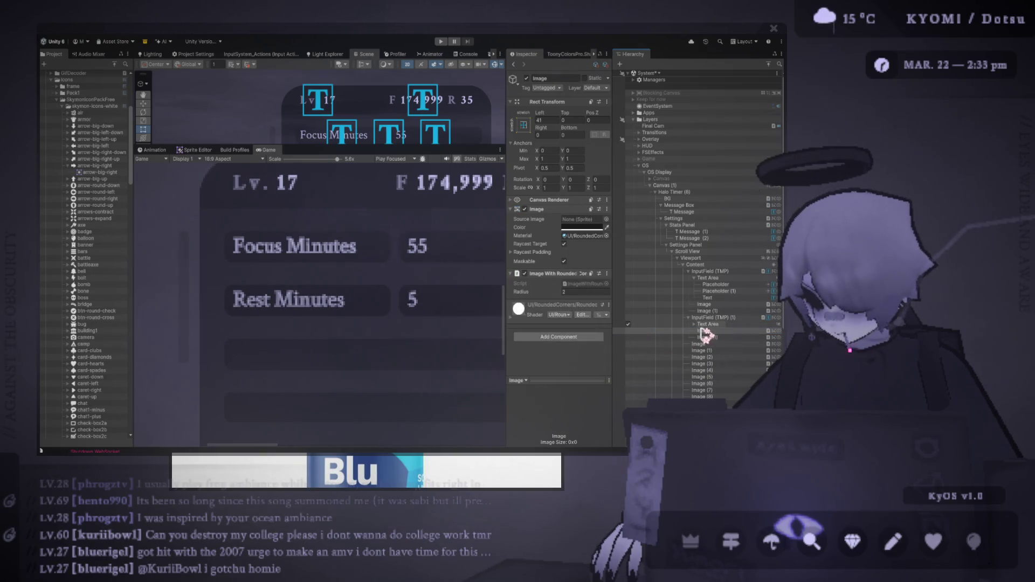
ctrl+click(711, 337)
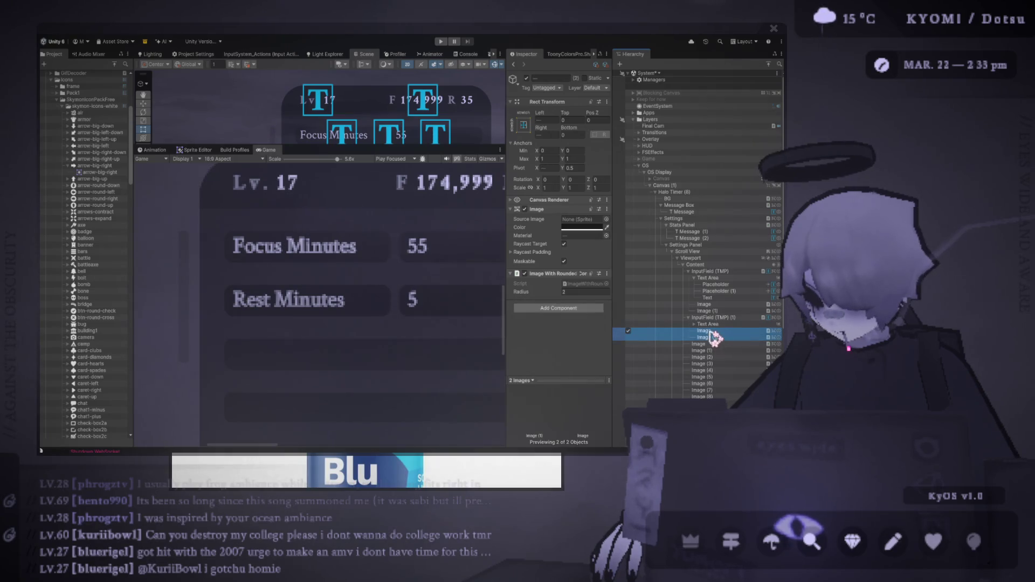
drag(711, 324, 710, 277)
click(704, 304)
shift+click(703, 311)
Step: Inspect the input field's text object and the Lv 17 level text
scroll(398, 296, down, 10)
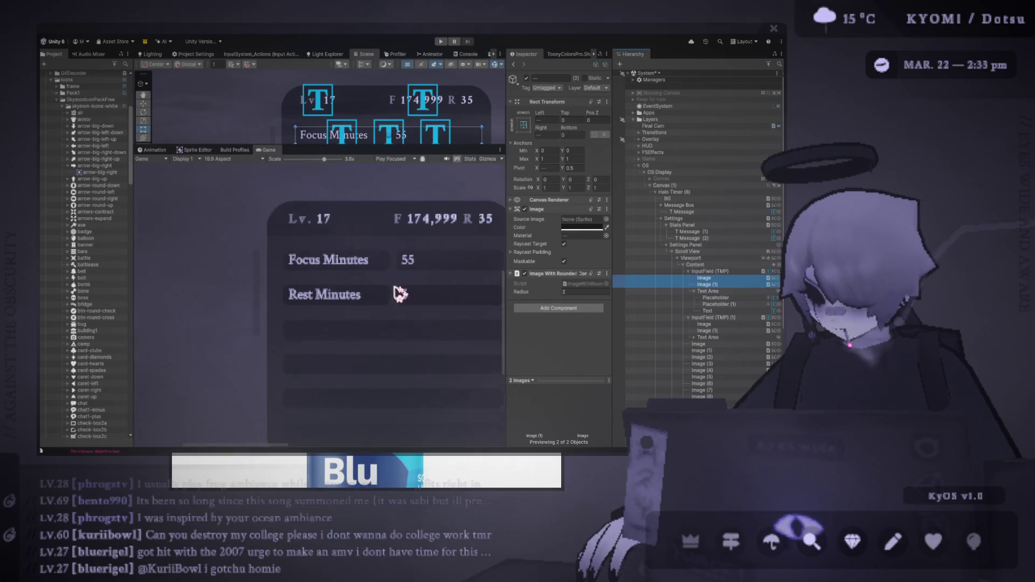
scroll(455, 279, down, 2)
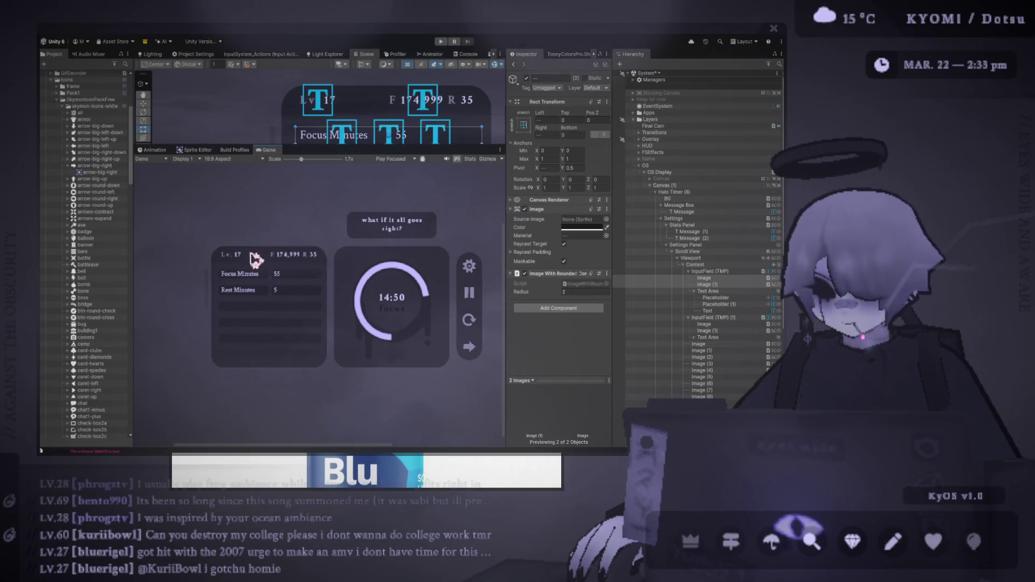
scroll(256, 258, up, 5)
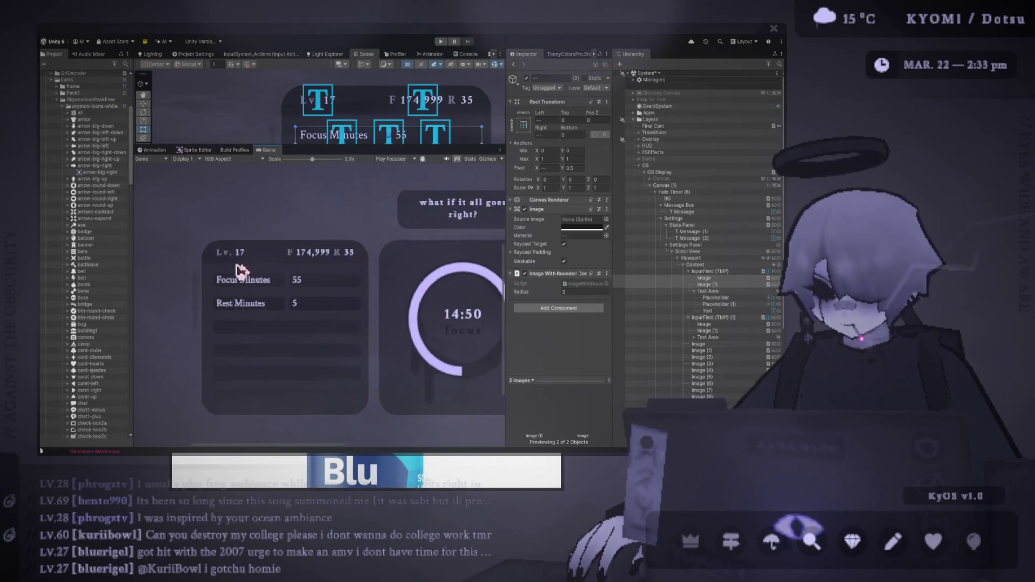
click(728, 311)
scroll(348, 231, up, 1)
scroll(347, 232, up, 1)
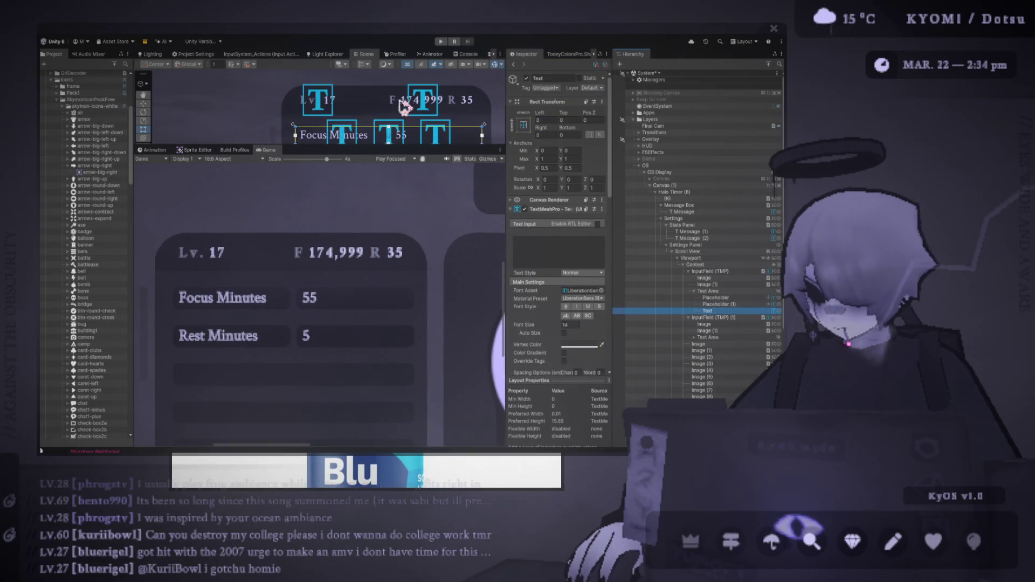
click(315, 103)
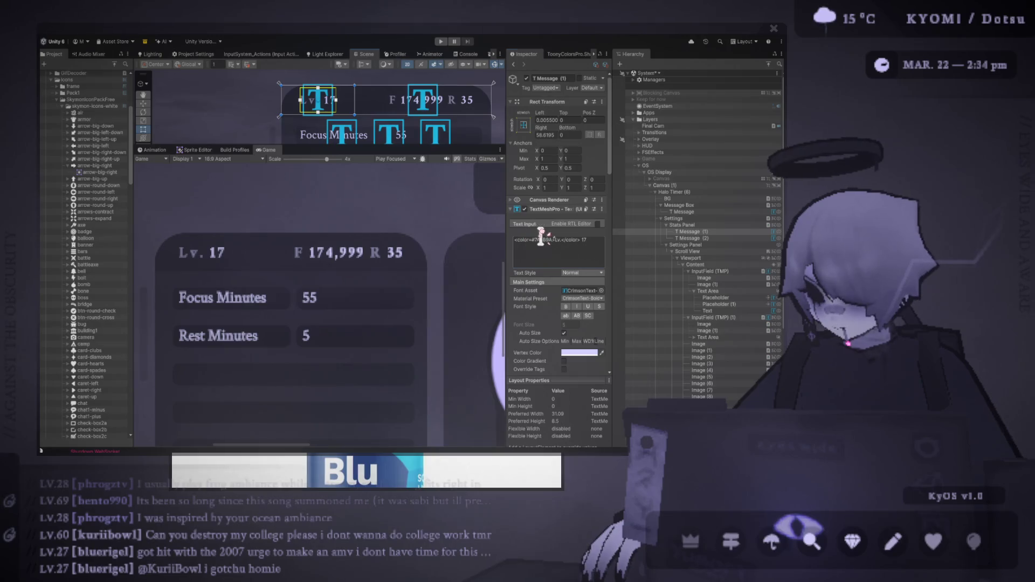
Step: Inspect both fields' placeholders and select the Focus Minutes input text object
click(735, 331)
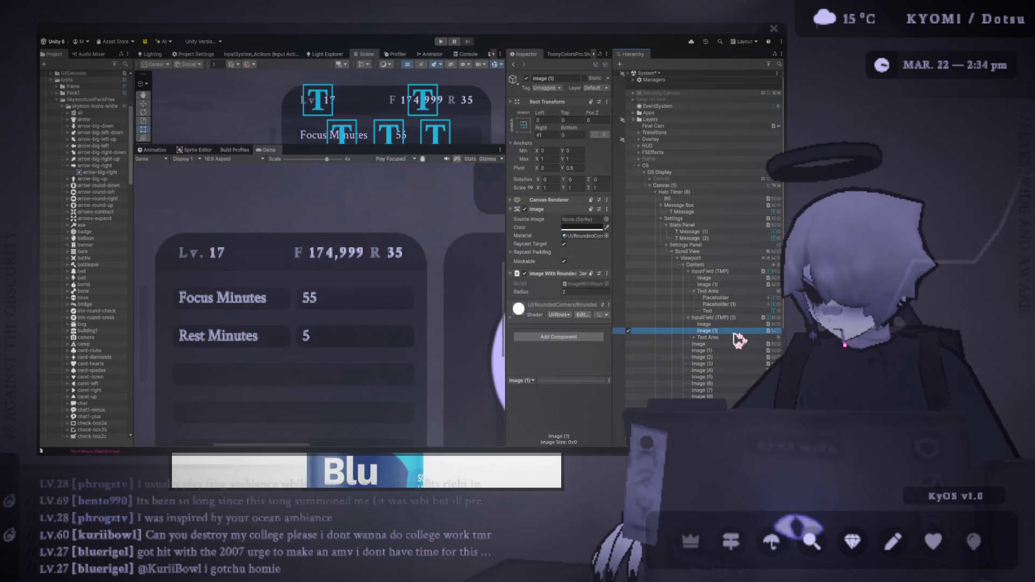
click(716, 298)
click(694, 337)
click(717, 344)
ctrl+click(717, 298)
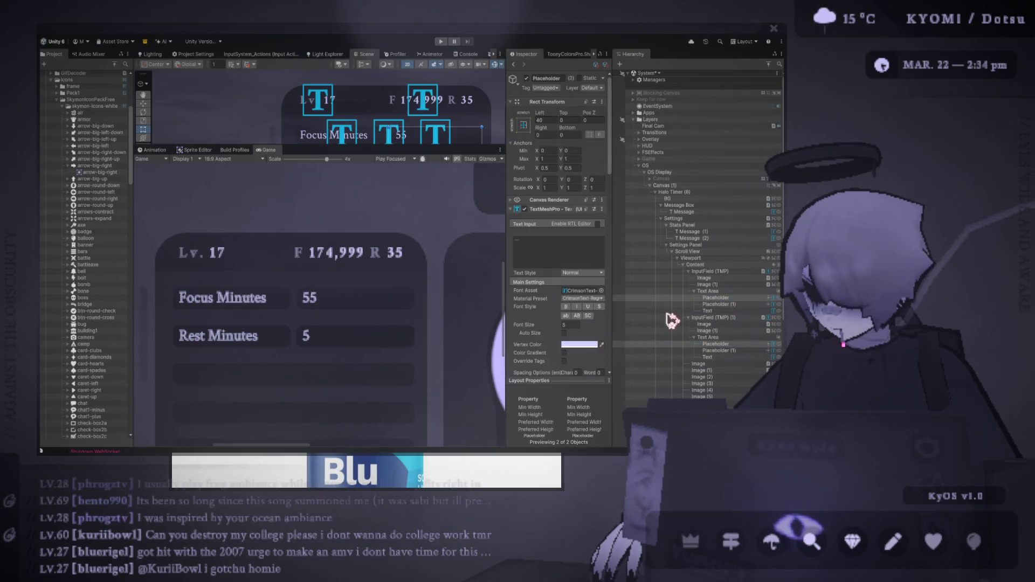
click(740, 305)
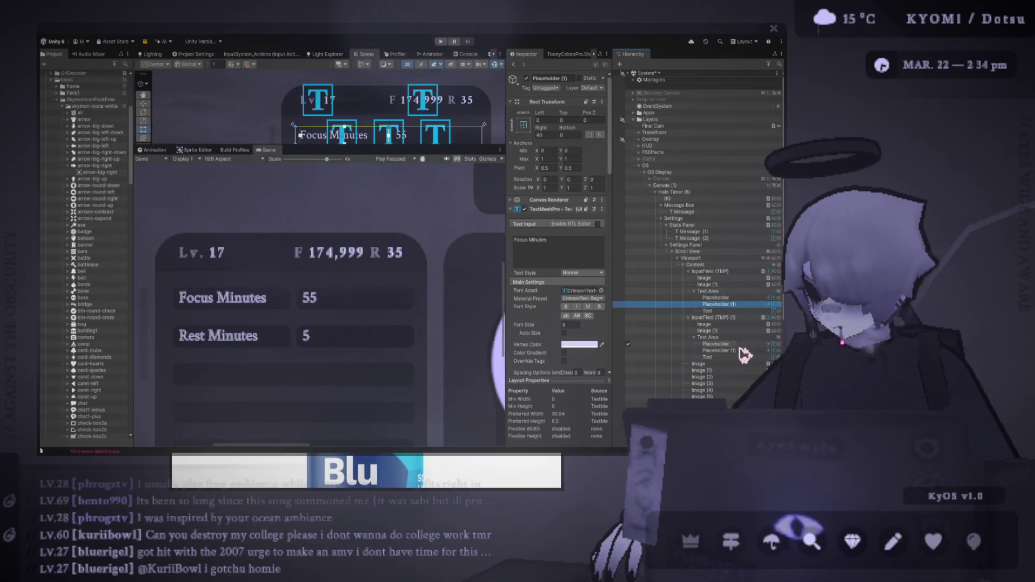
ctrl+click(742, 351)
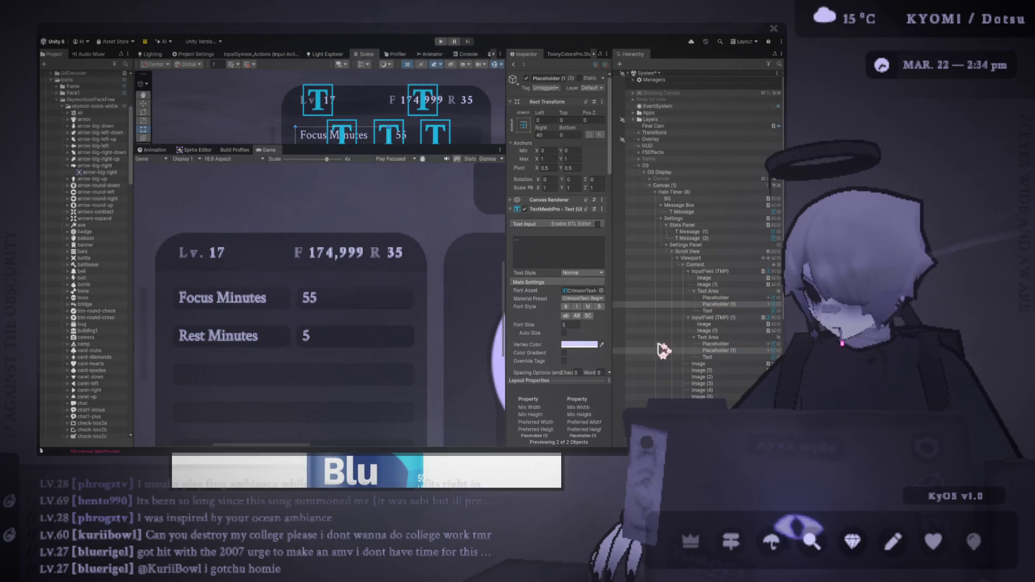
click(723, 311)
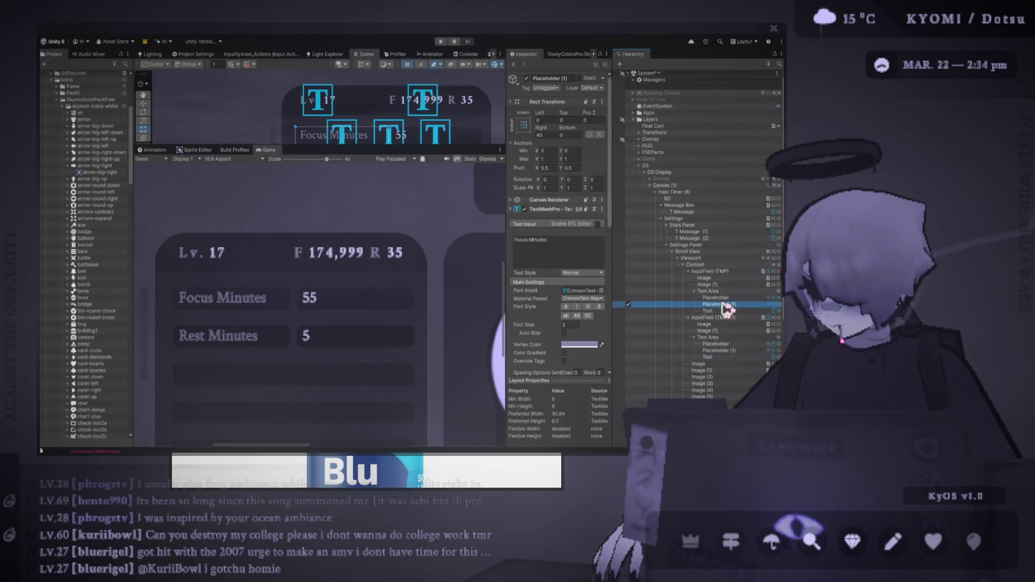
Step: Indent the Focus Minutes input text about 40 units from the left
drag(424, 143, 423, 247)
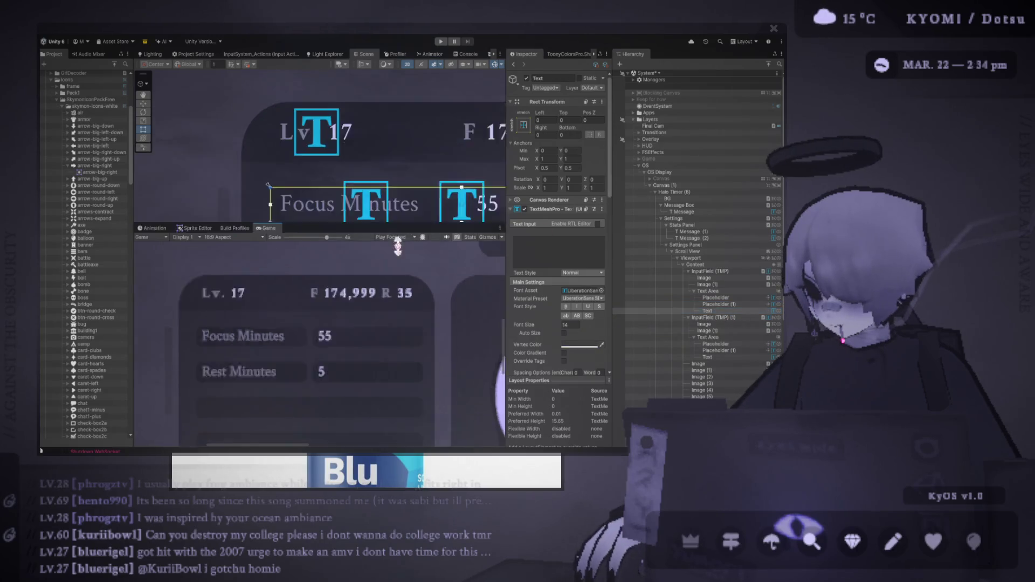
scroll(221, 178, up, 5)
scroll(221, 178, down, 1)
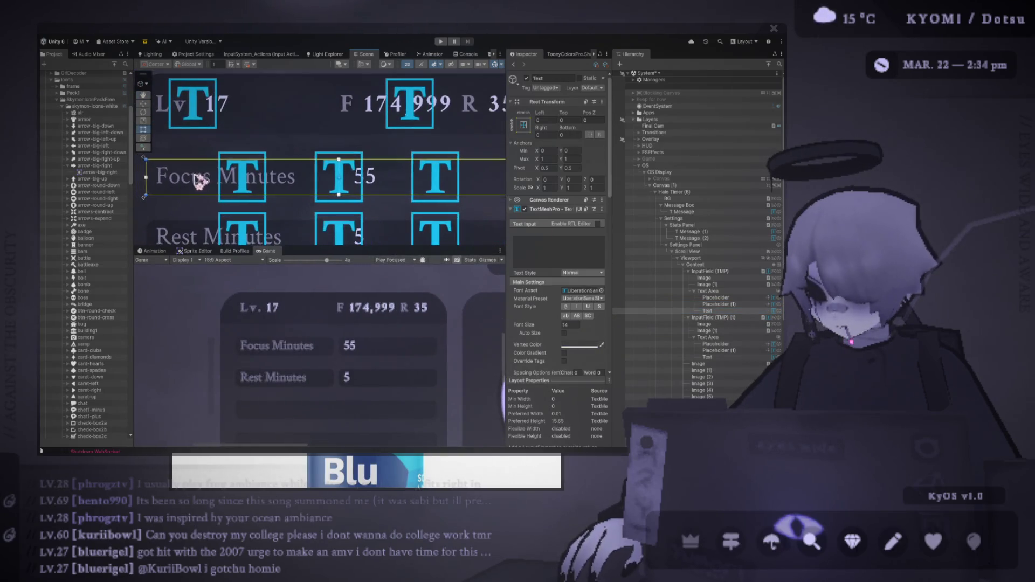
mouse_move(146, 170)
mouse_down()
mouse_move(337, 175)
mouse_move(338, 187)
mouse_up()
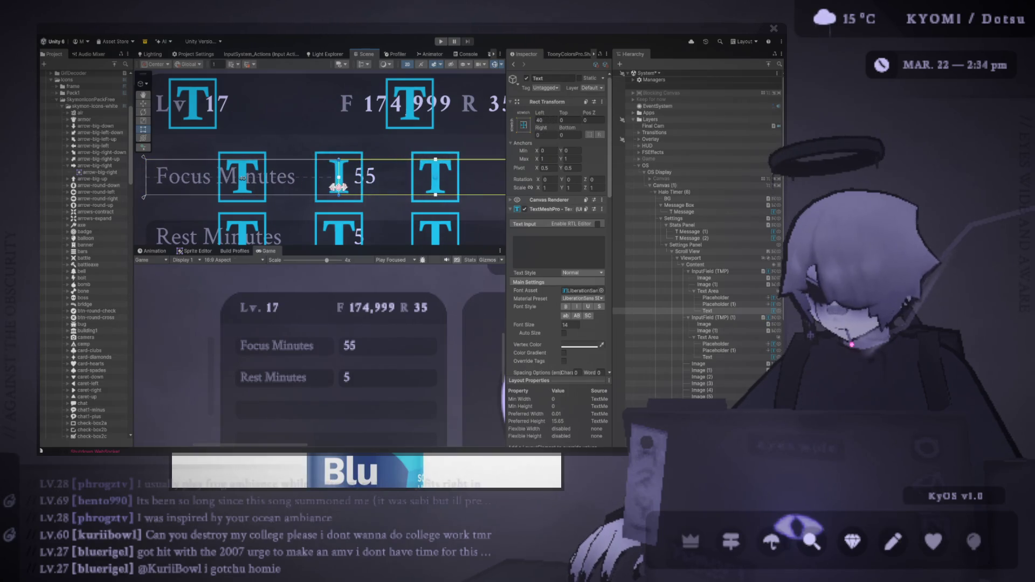
scroll(570, 287, down, 3)
scroll(569, 310, down, 1)
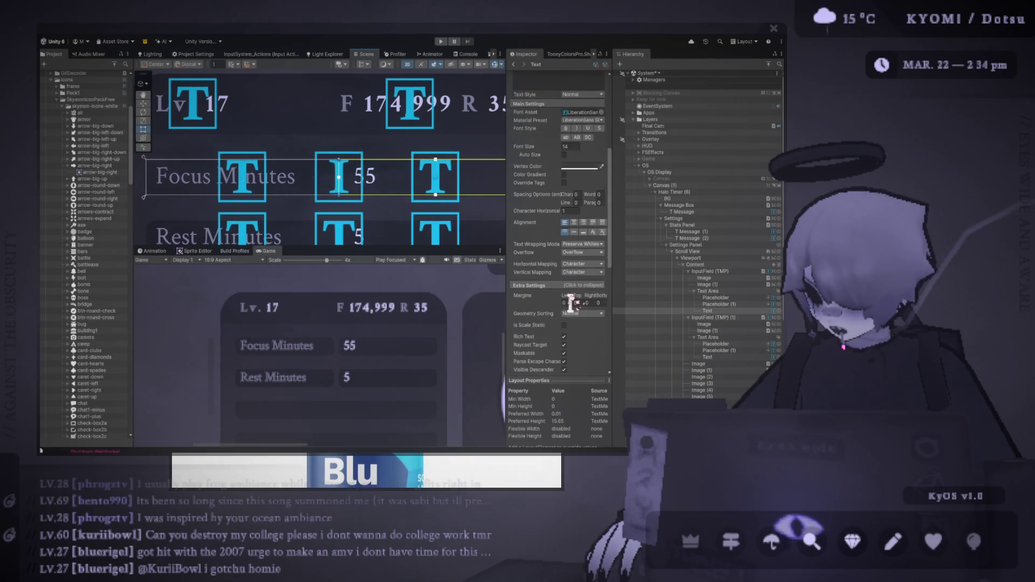
Step: Compare the settings of the placeholders showing 55 and 5 with the input text object
click(729, 305)
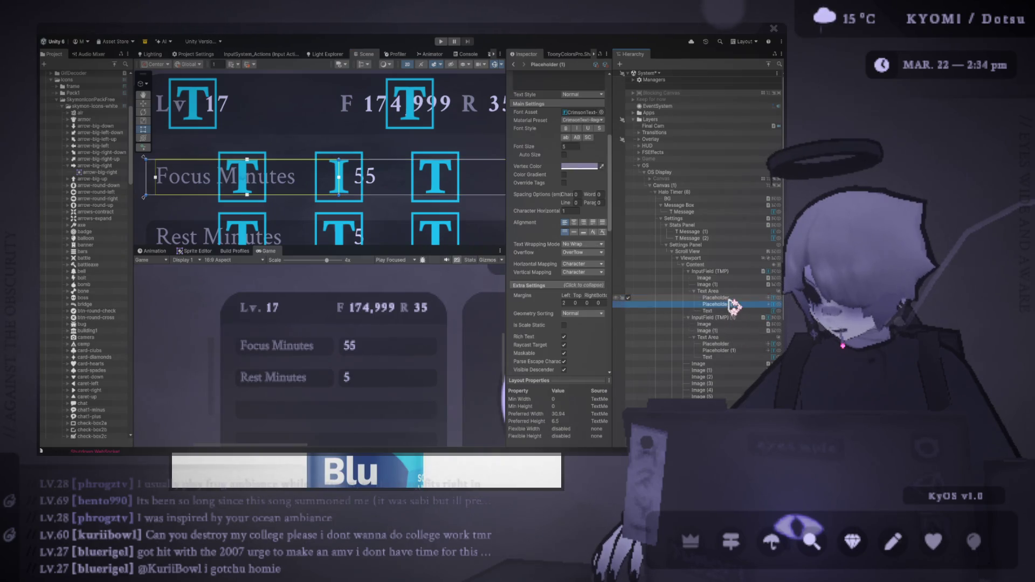
click(730, 311)
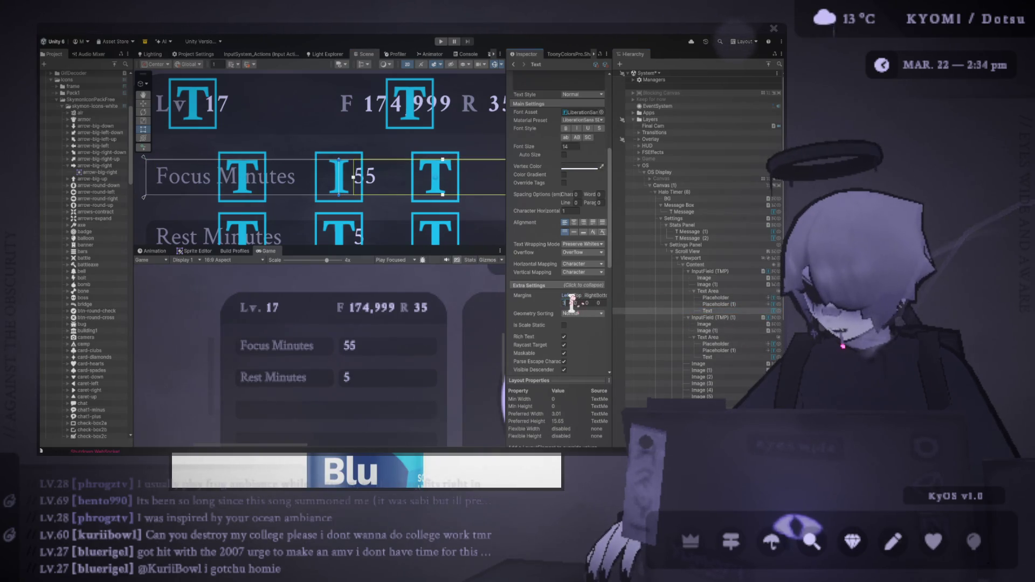
click(749, 298)
click(594, 169)
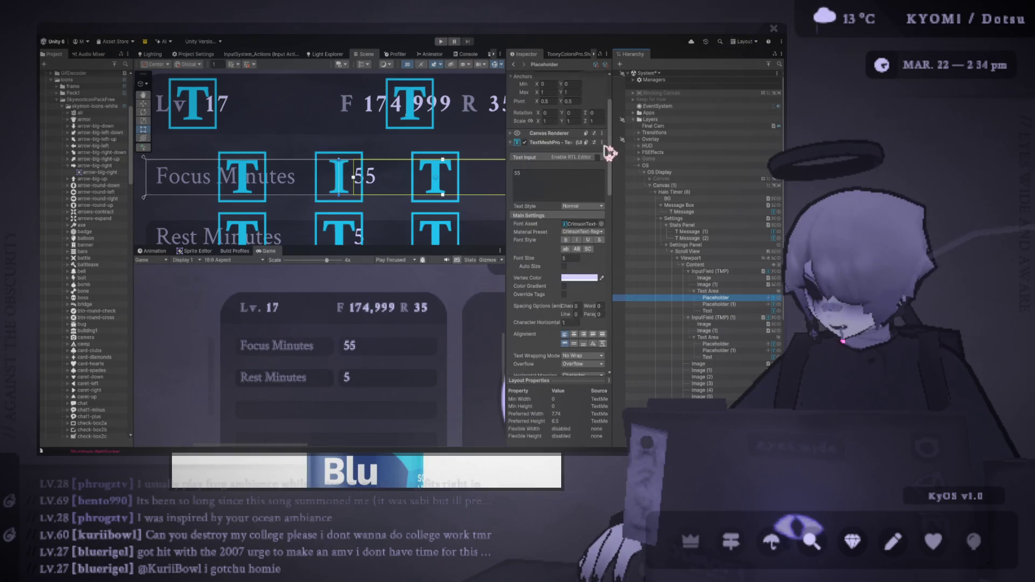
click(738, 311)
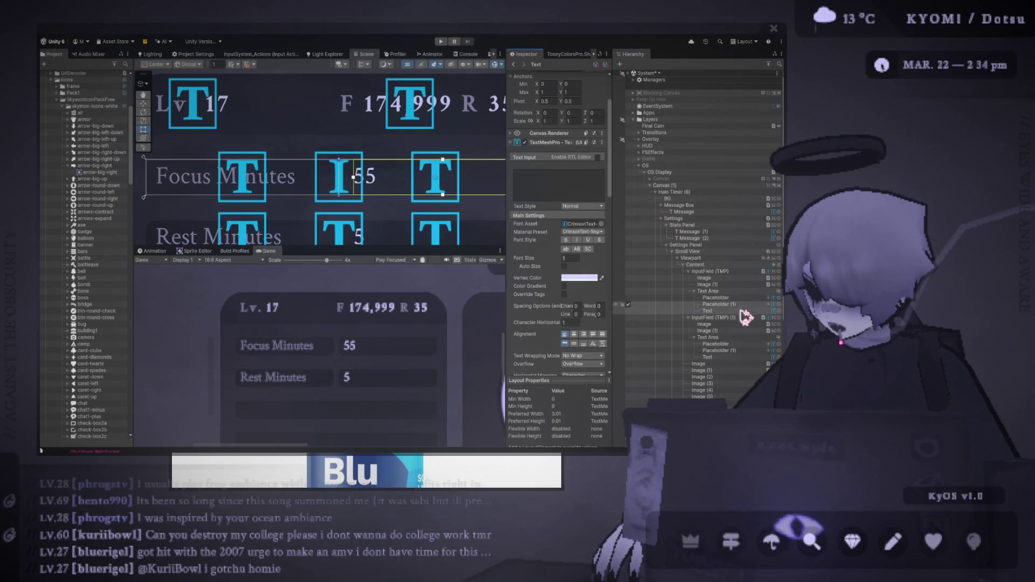
click(746, 350)
click(737, 344)
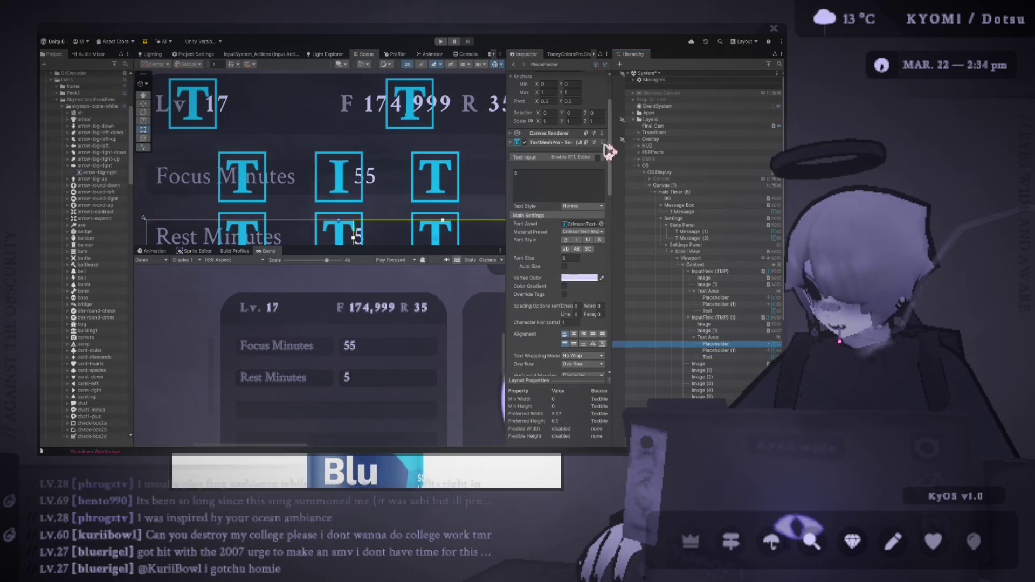
Step: Indent the Rest Minutes input text about 40 units from the left and enter Play mode
click(742, 357)
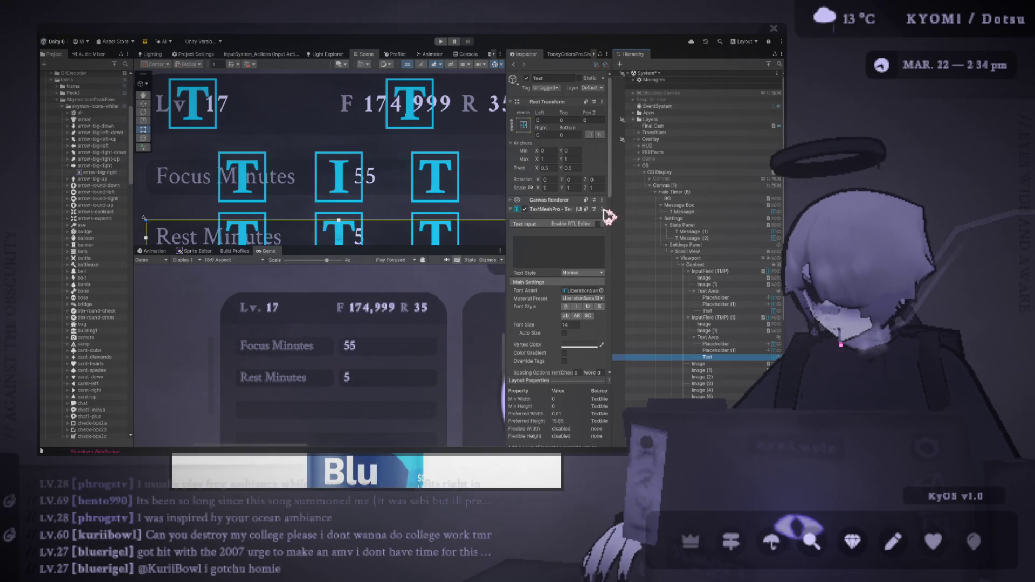
scroll(450, 218, down, 2)
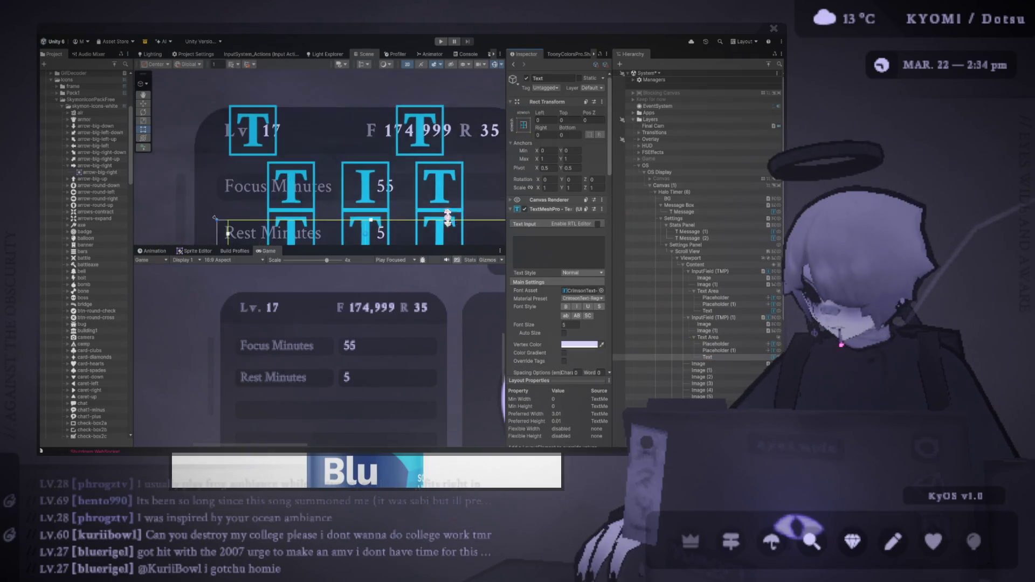
drag(208, 215, 355, 223)
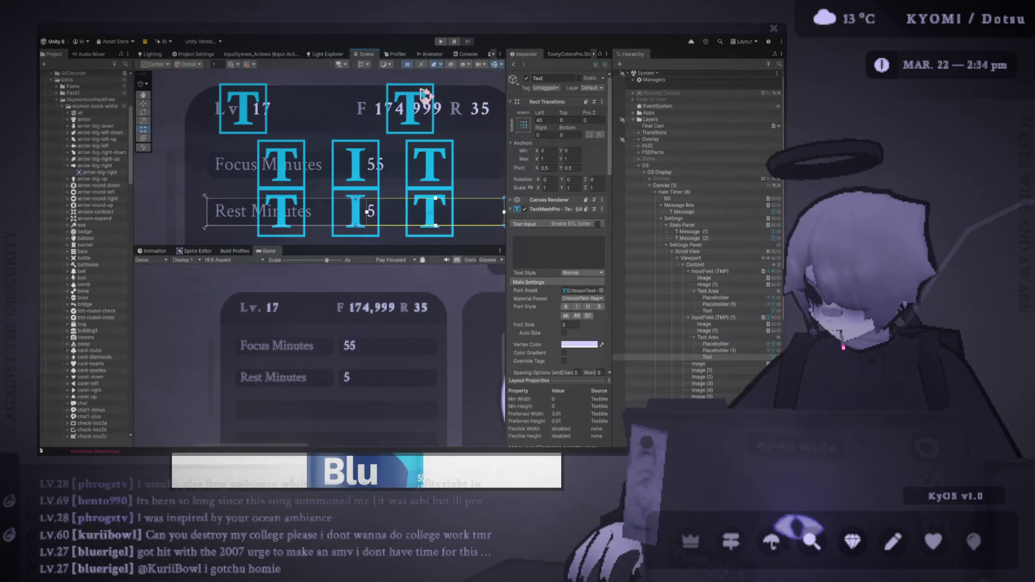
click(446, 43)
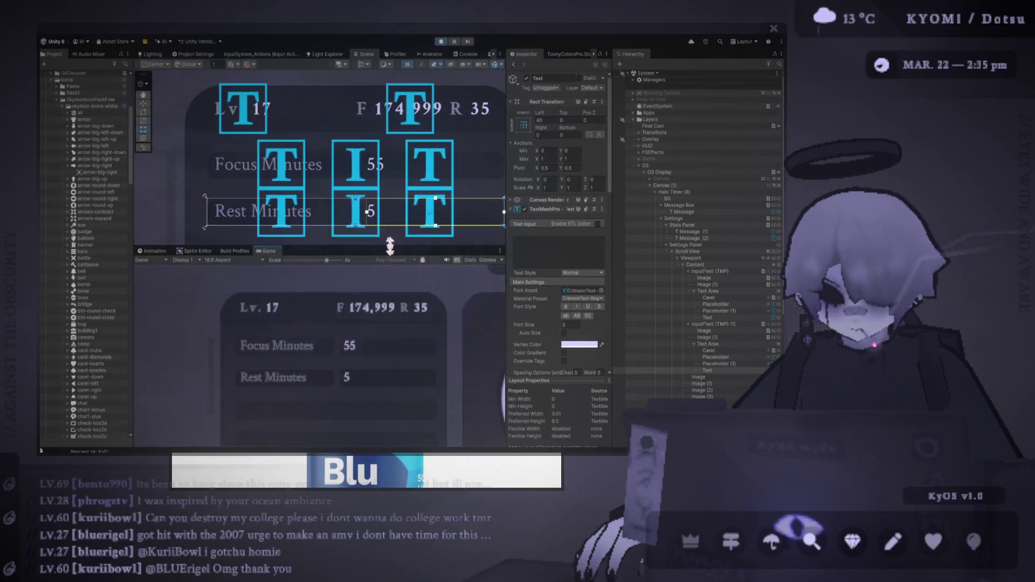
drag(389, 245, 389, 143)
Step: Type test digits into the Focus Minutes and Rest Minutes fields of the running game
mouse_move(312, 156)
mouse_down()
mouse_move(287, 158)
mouse_move(297, 158)
mouse_up()
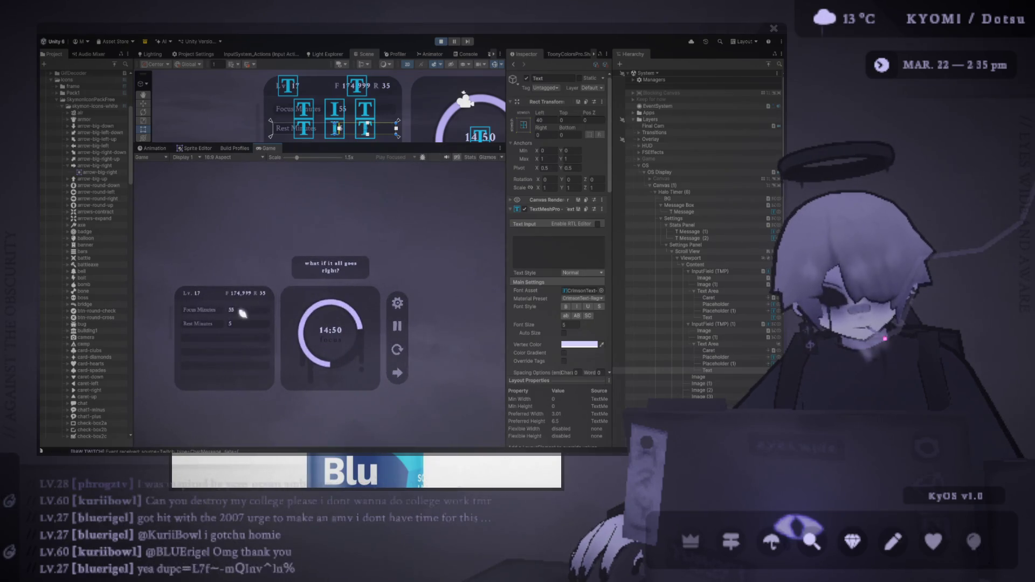
click(245, 314)
text(123)
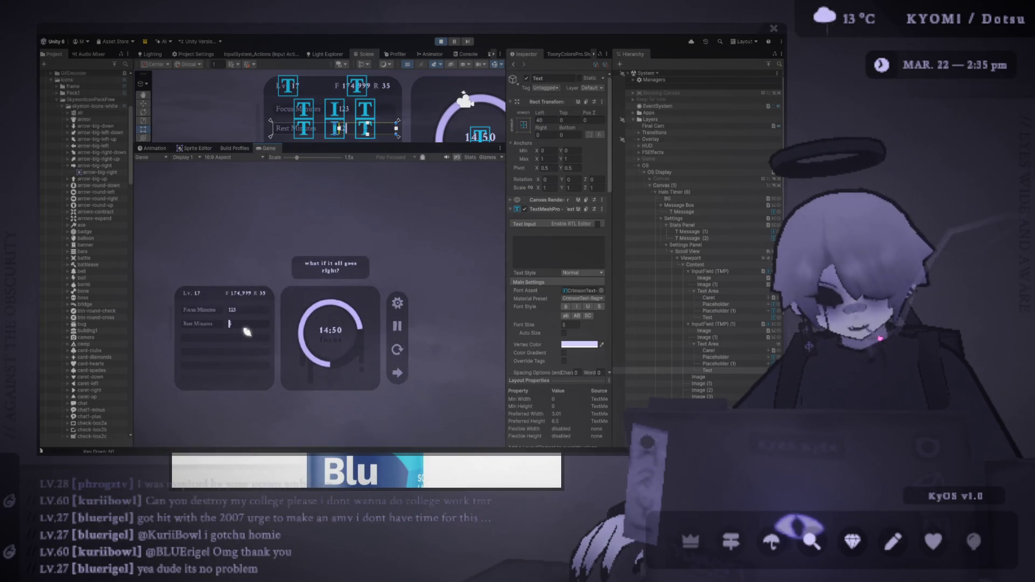
text(1235)
key(Left)
key(BackSpace)
key(BackSpace)
key(BackSpace)
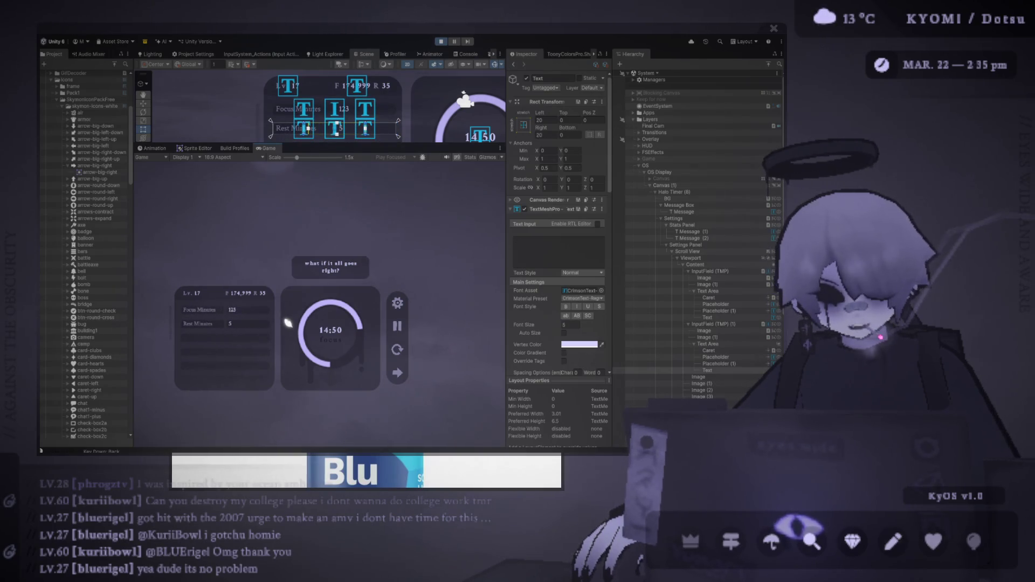
text(1)
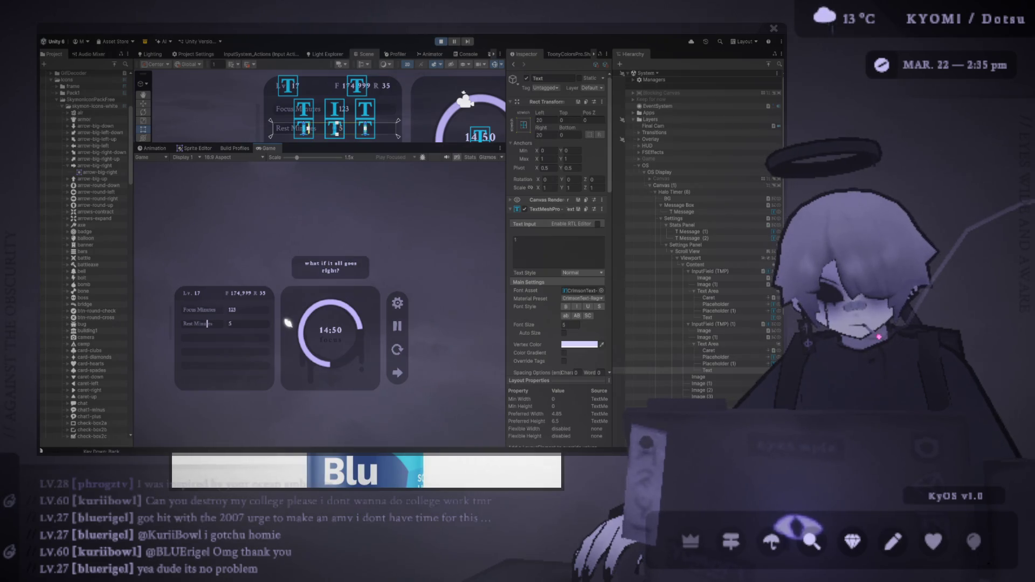
text(23123)
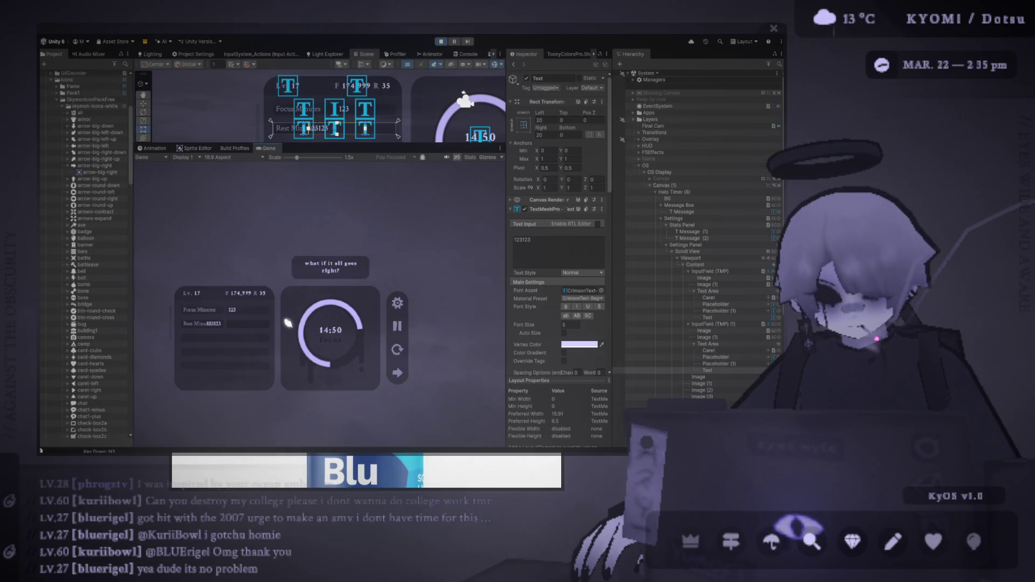
Step: Reset Focus Minutes to 55, then extend it into a long number ending 123123
click(259, 310)
key(BackSpace)
key(BackSpace)
key(BackSpace)
text(55)
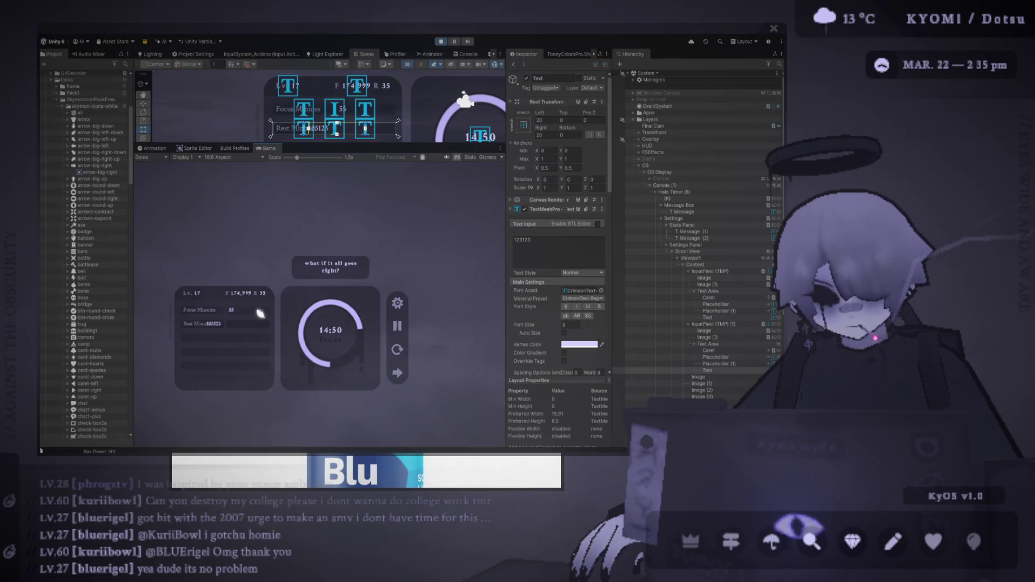
key(BackSpace)
key(BackSpace)
text(123)
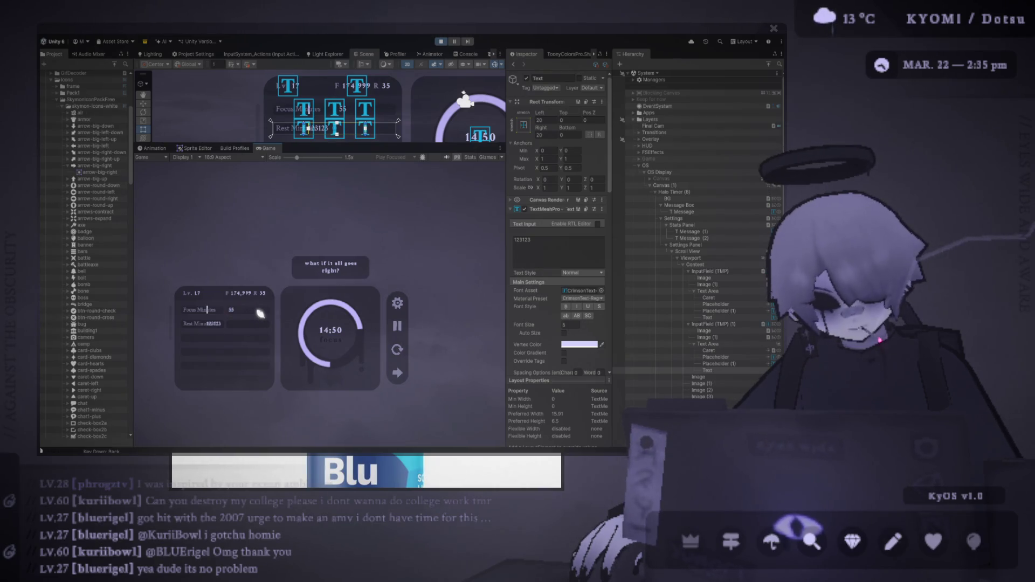
text(123)
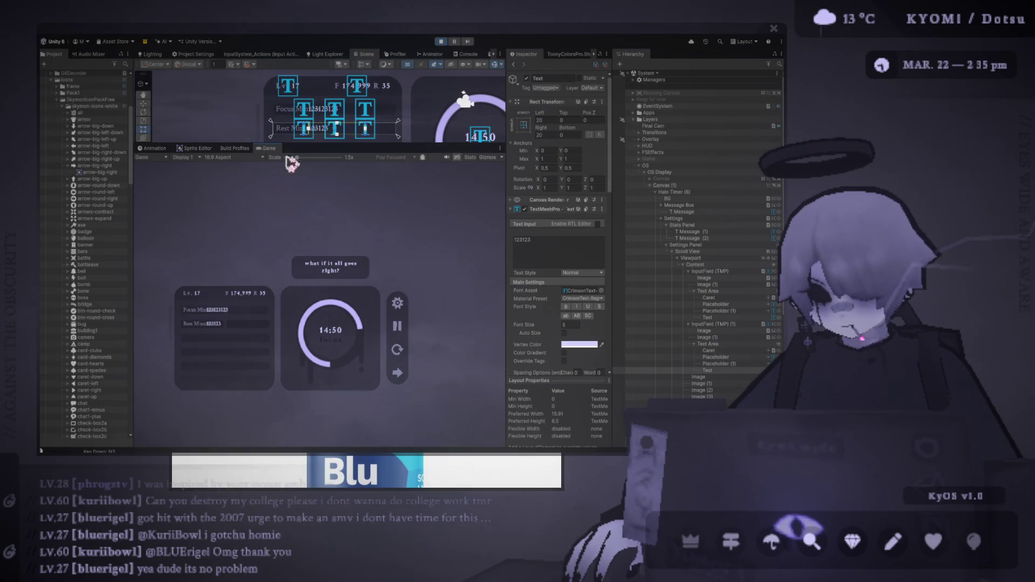
drag(312, 144, 326, 268)
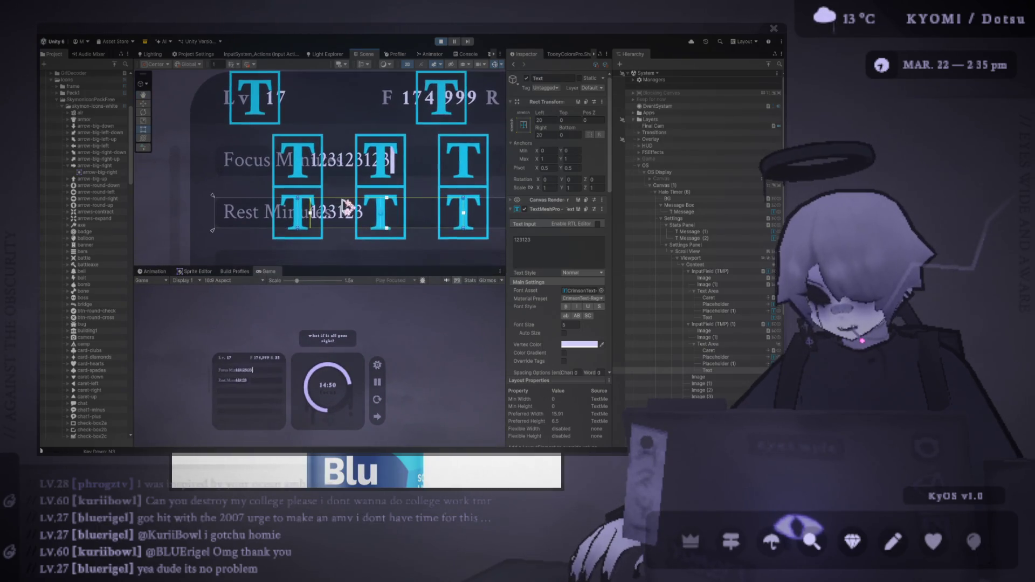
click(451, 42)
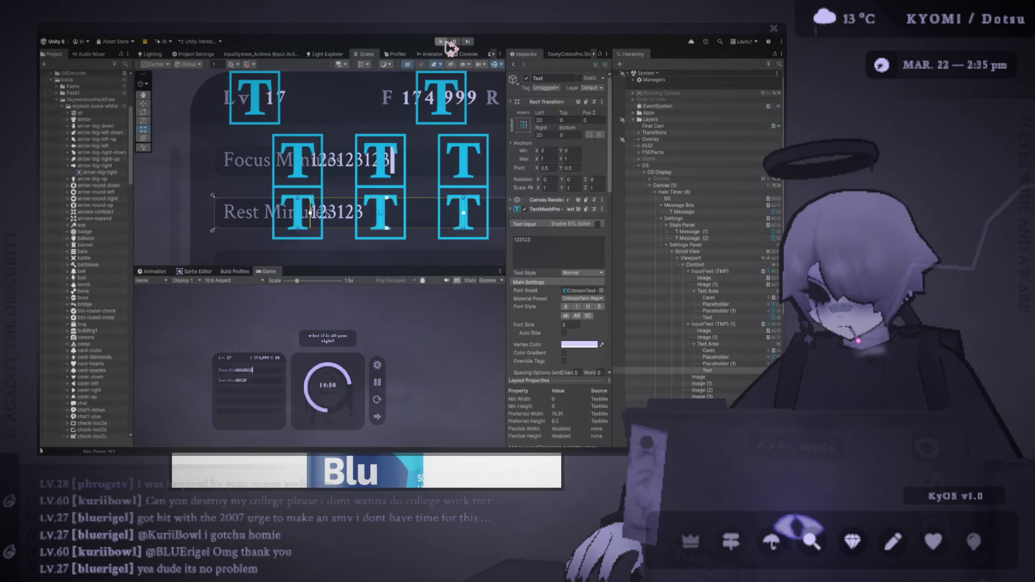
Step: Leave Play mode, select the Rest Minutes placeholder, and restart the game in Play mode
click(442, 42)
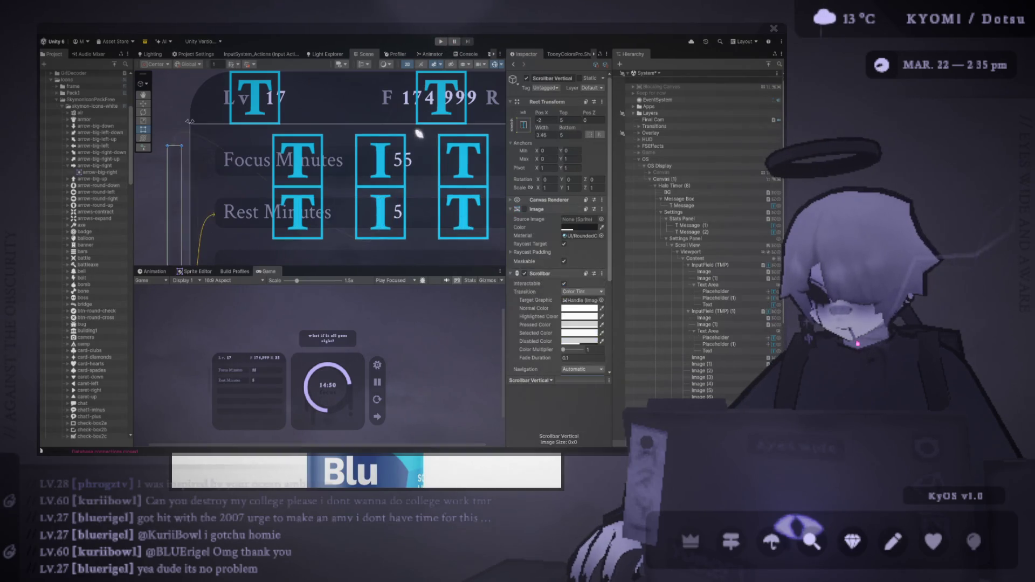
click(729, 337)
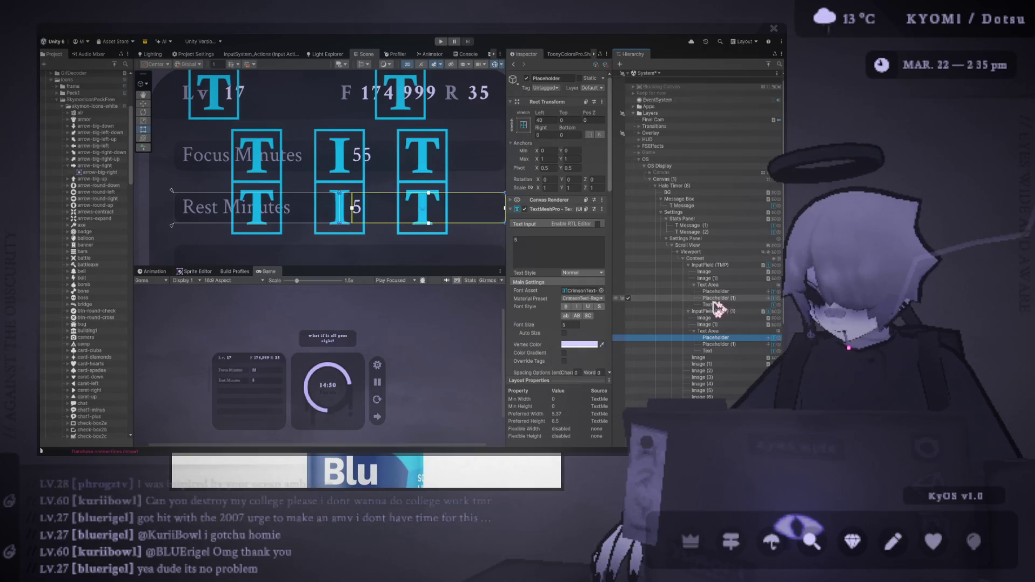
click(442, 42)
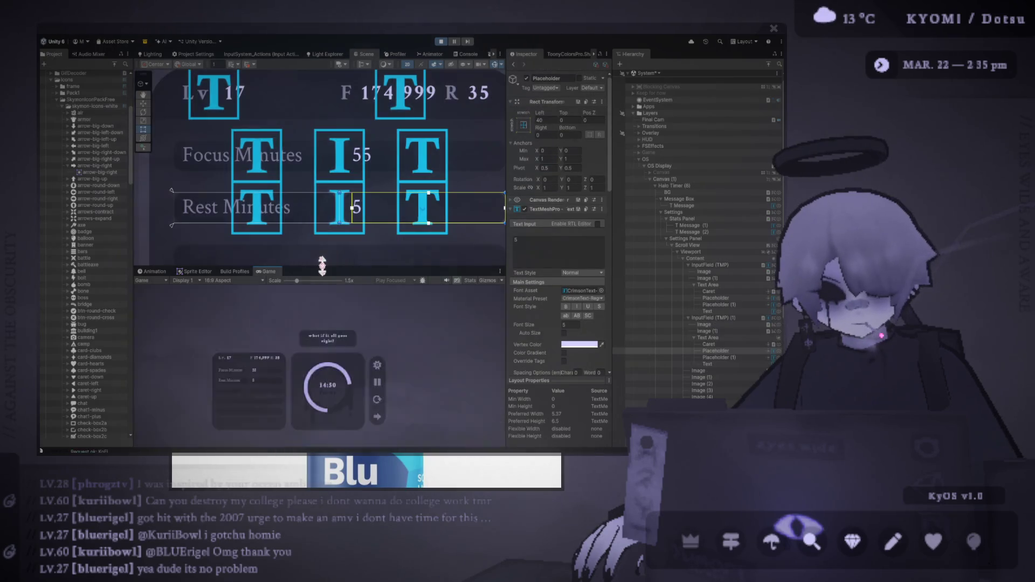
drag(322, 265, 321, 132)
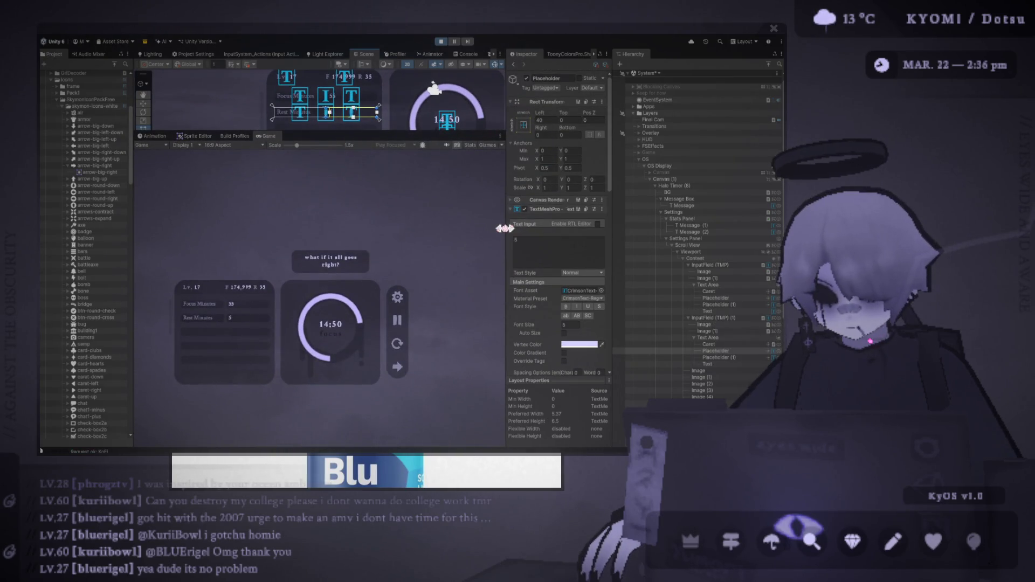
Step: Widen the game view at 1.1x scale and enter 77 in the Focus Minutes field
drag(503, 227, 597, 226)
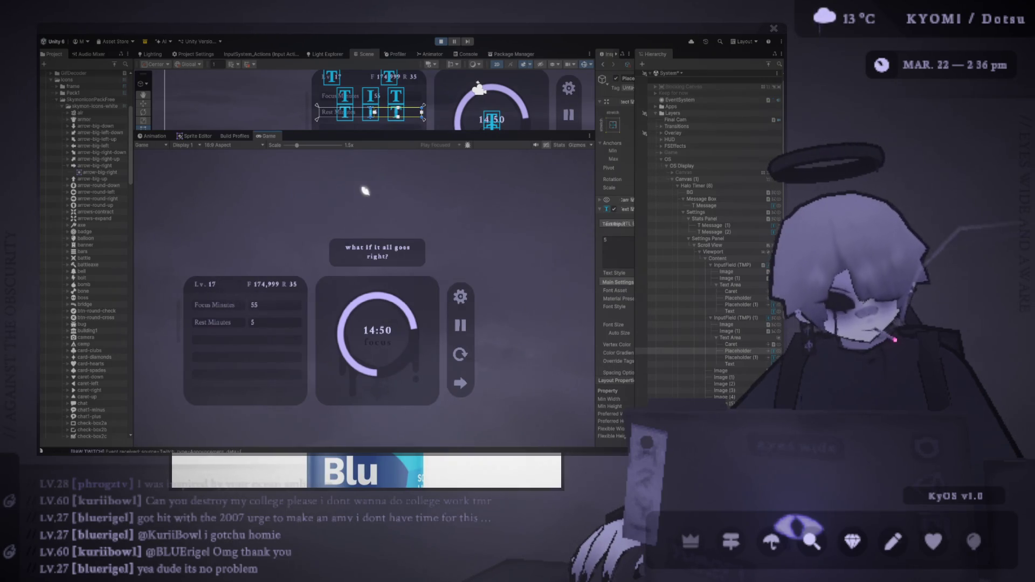
click(288, 146)
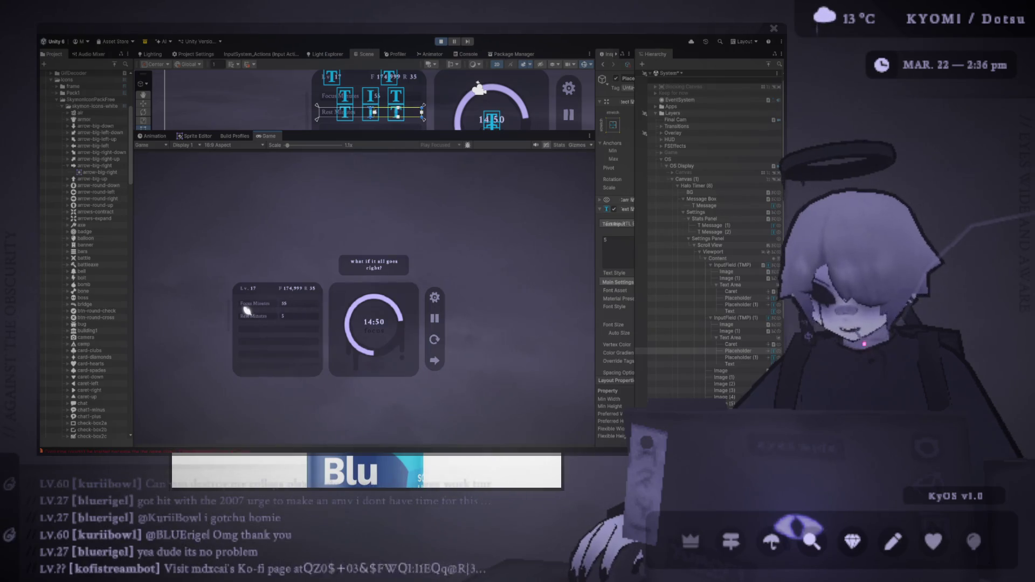
click(294, 307)
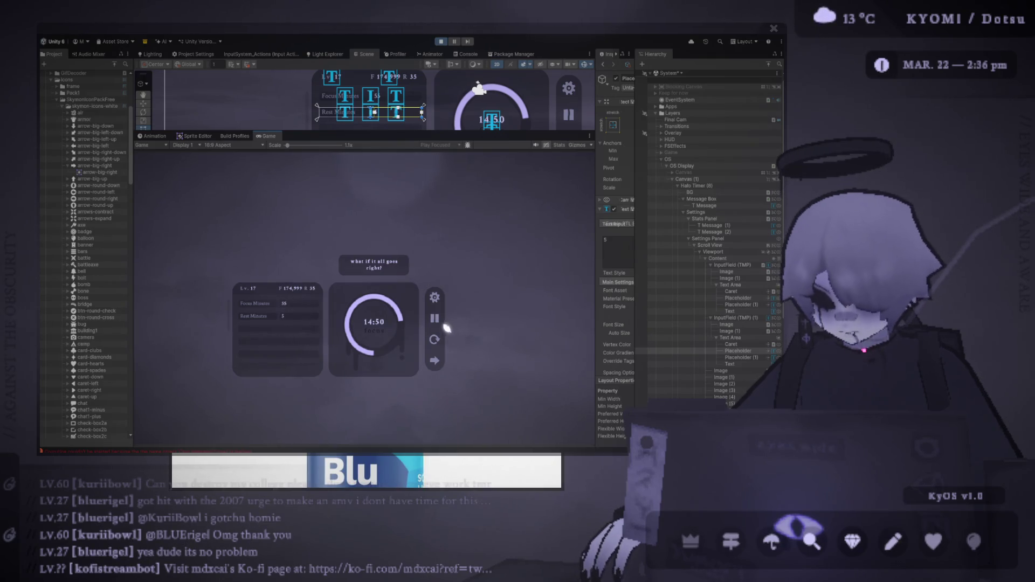
text(77)
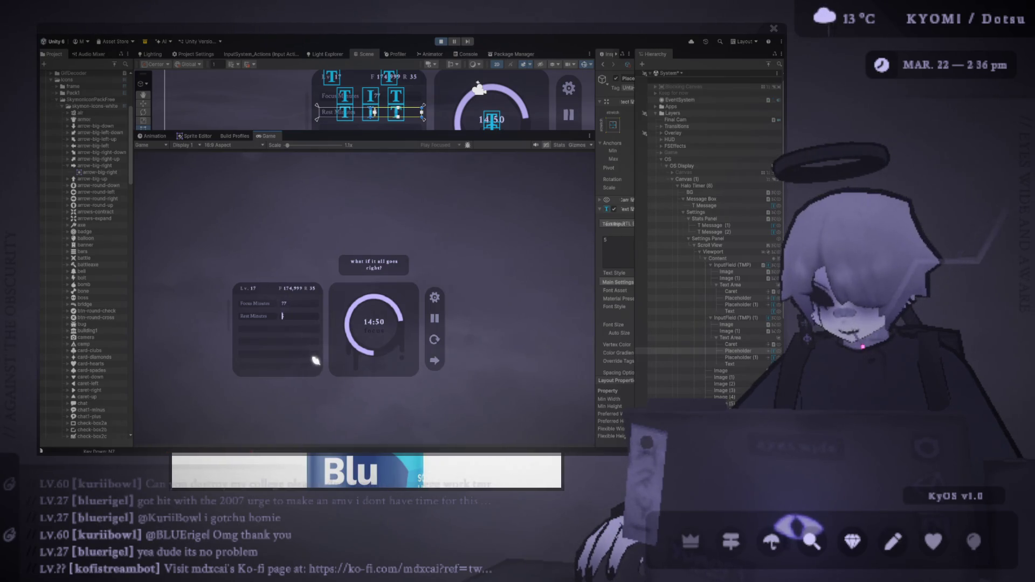
click(300, 303)
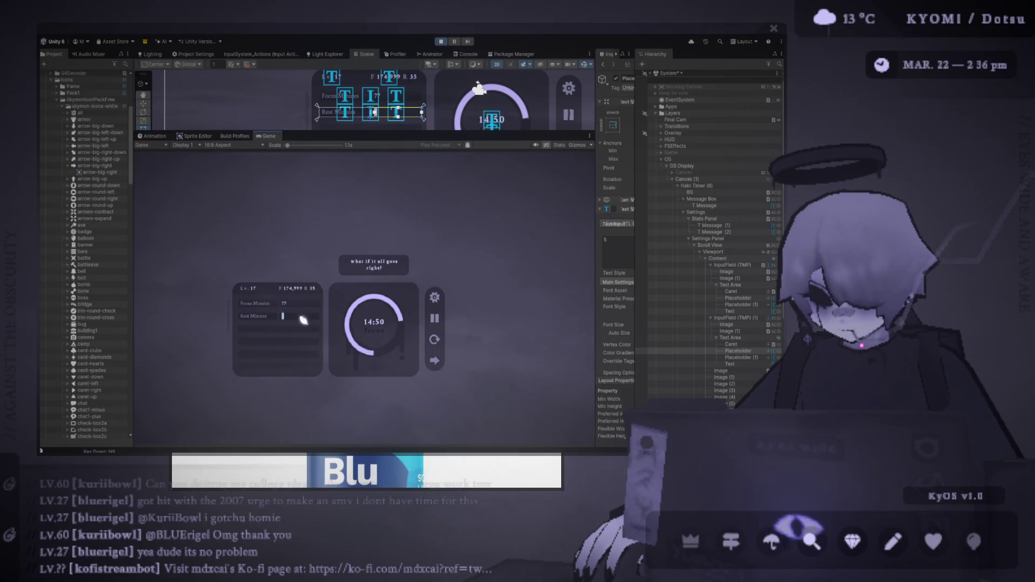
double_click(310, 306)
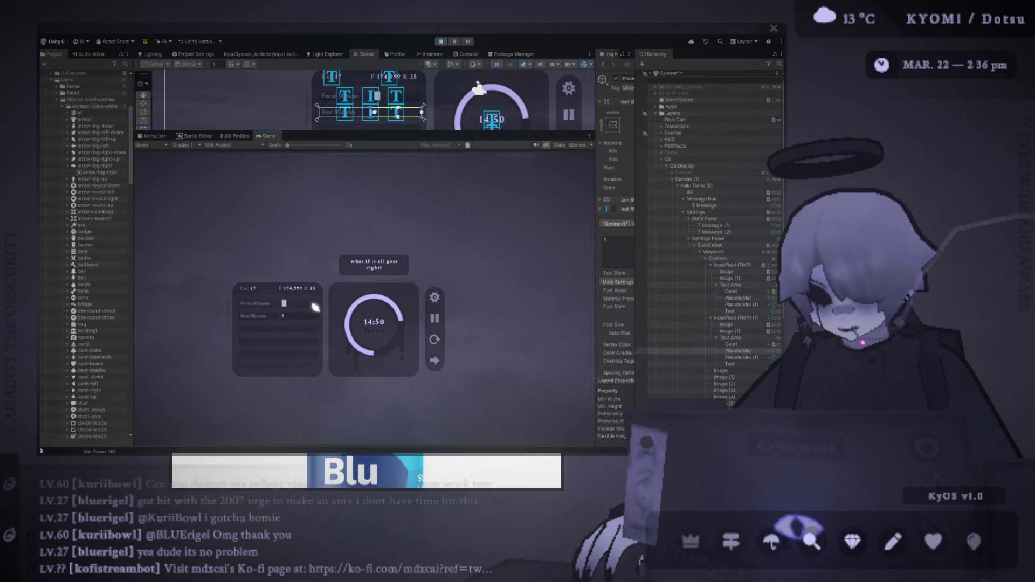
text(77)
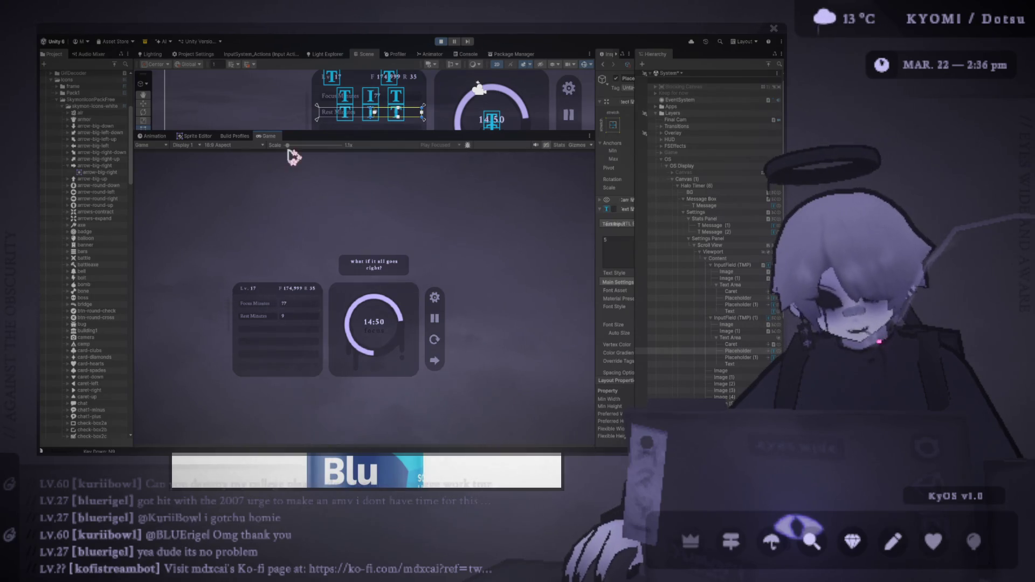
Step: At 1.7x scale, enter 55 in Focus Minutes and a long run of 5s in Rest Minutes, then stop
drag(289, 145, 303, 146)
click(259, 306)
text(55)
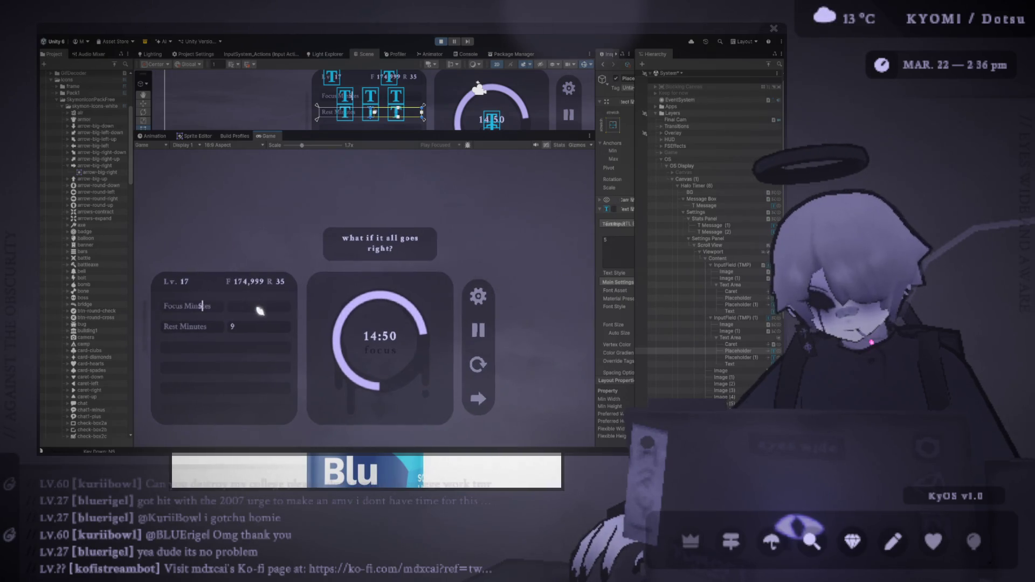
click(247, 329)
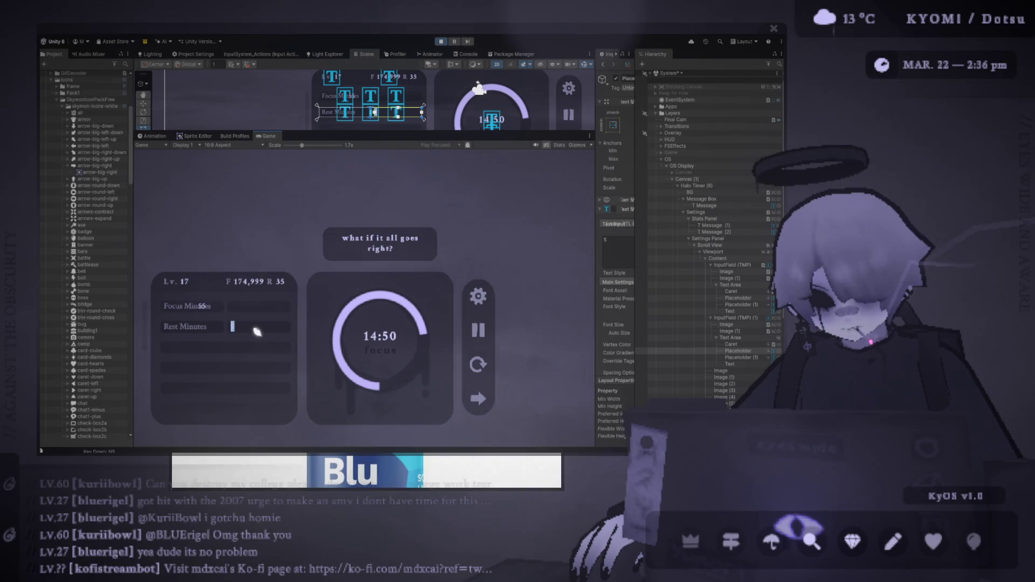
text(55555)
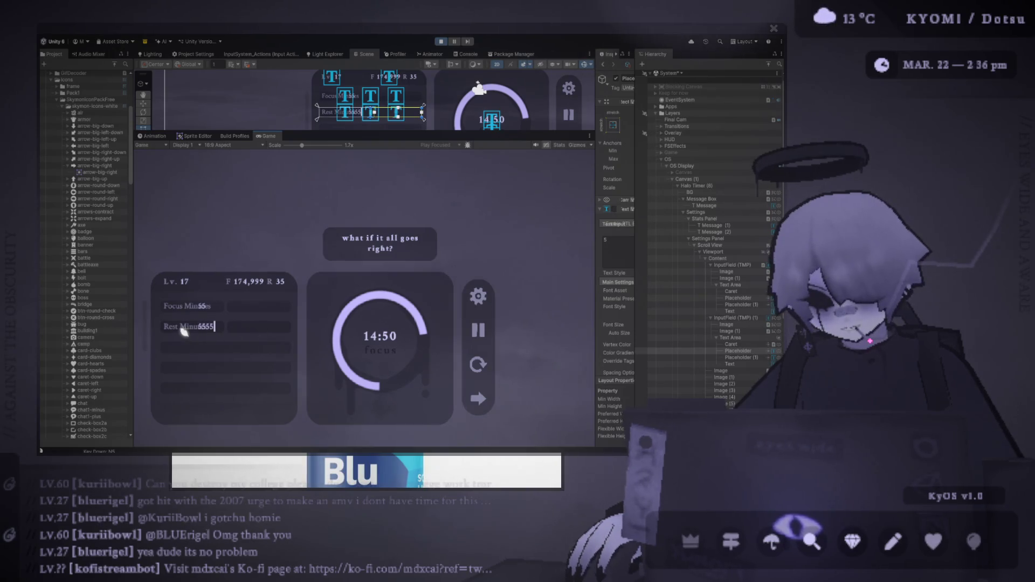
text(555555555)
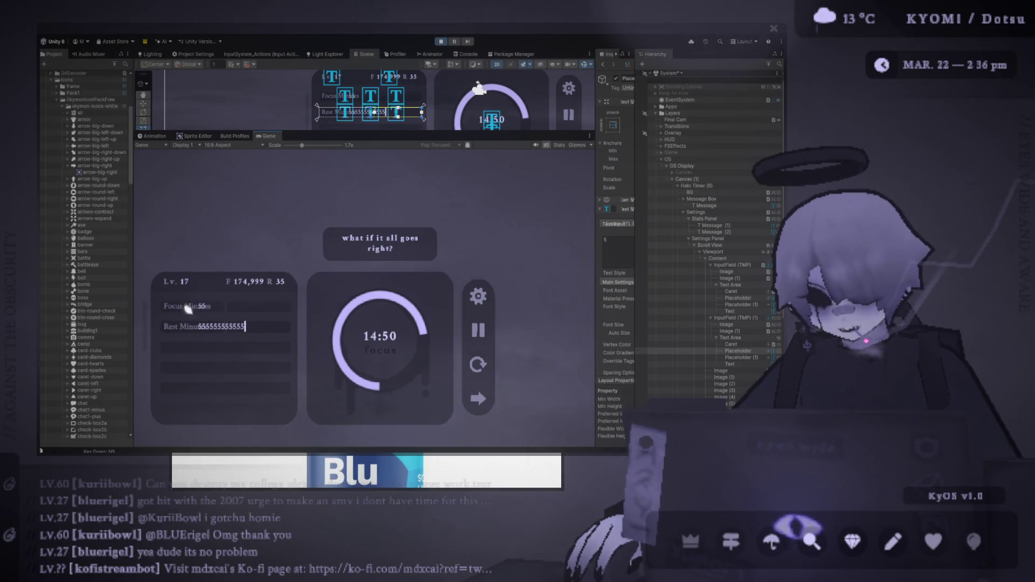
text(55)
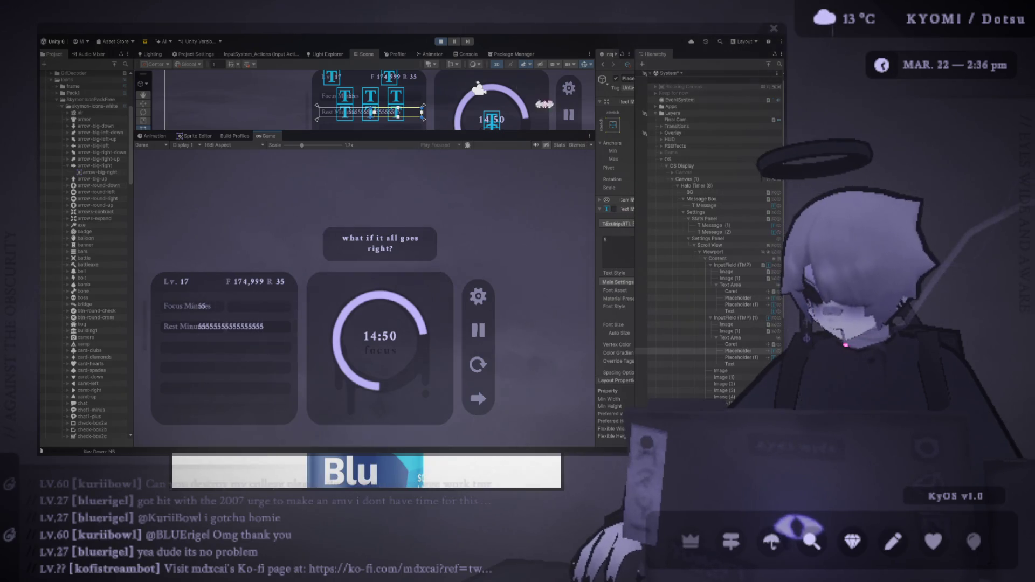
click(441, 42)
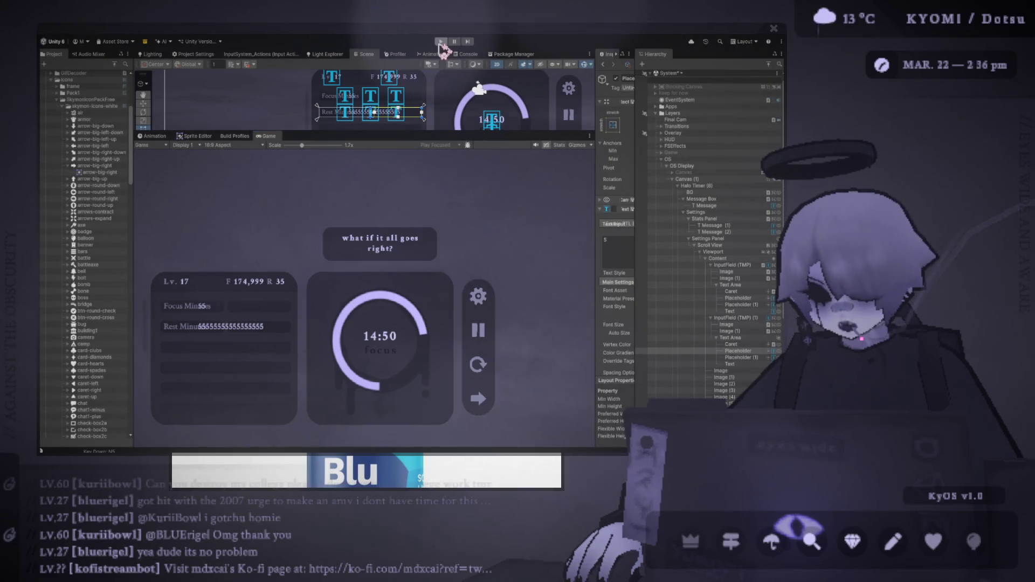
click(360, 128)
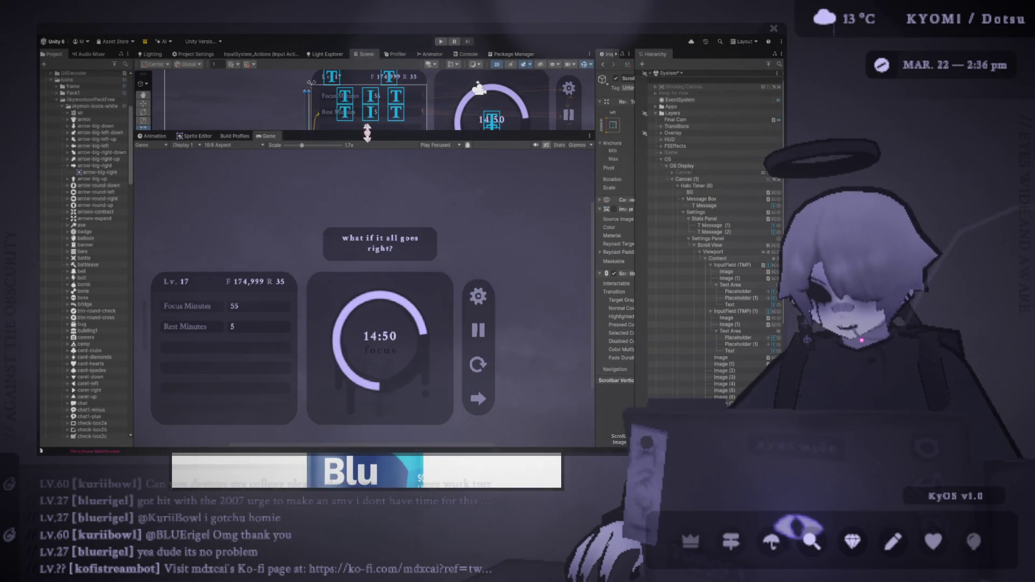
Step: Try moving the Rest Minutes Text Area's left edge rightward, then undo the resize
drag(367, 132, 367, 223)
scroll(356, 162, up, 4)
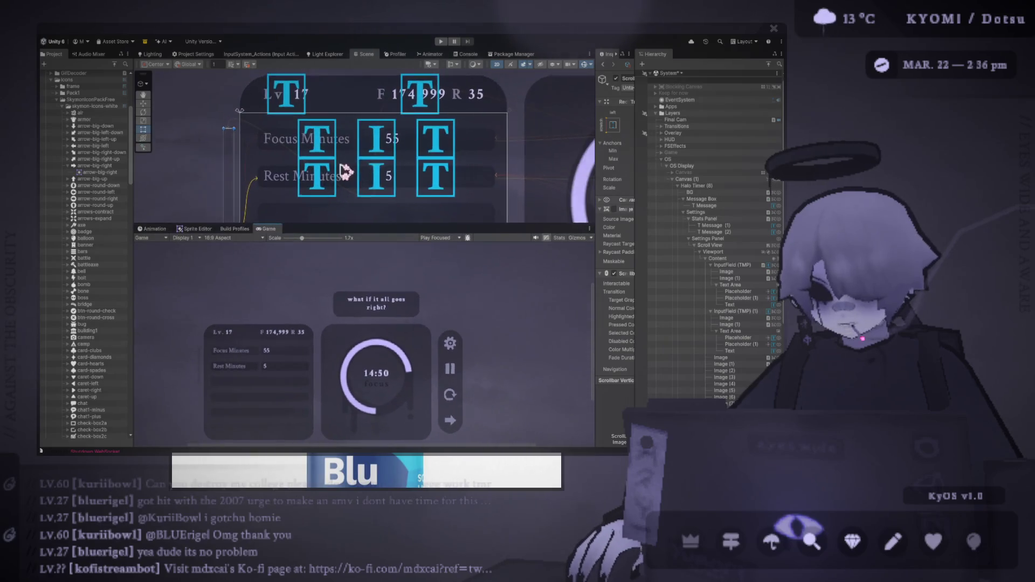
click(754, 337)
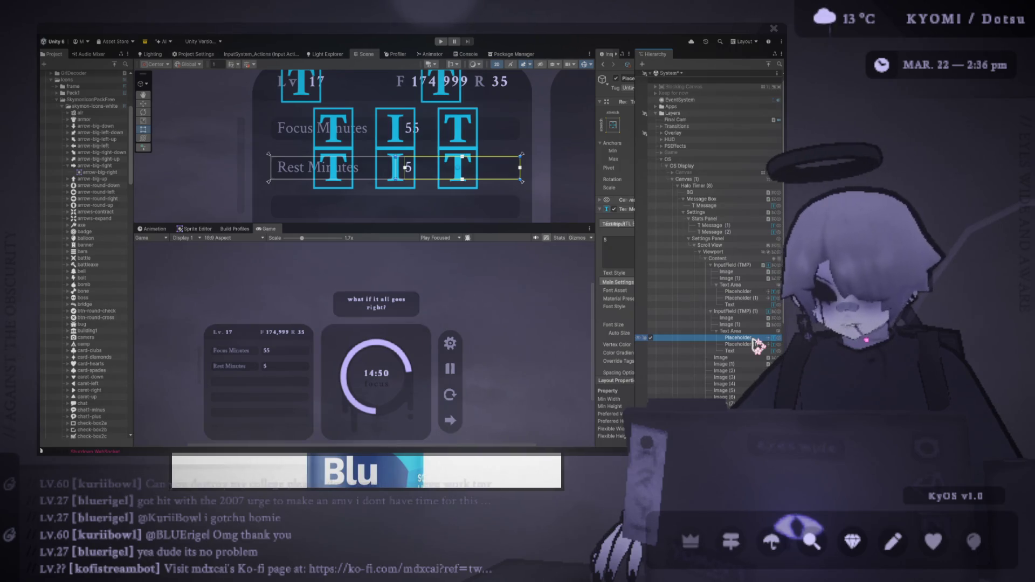
click(735, 331)
drag(271, 178, 377, 179)
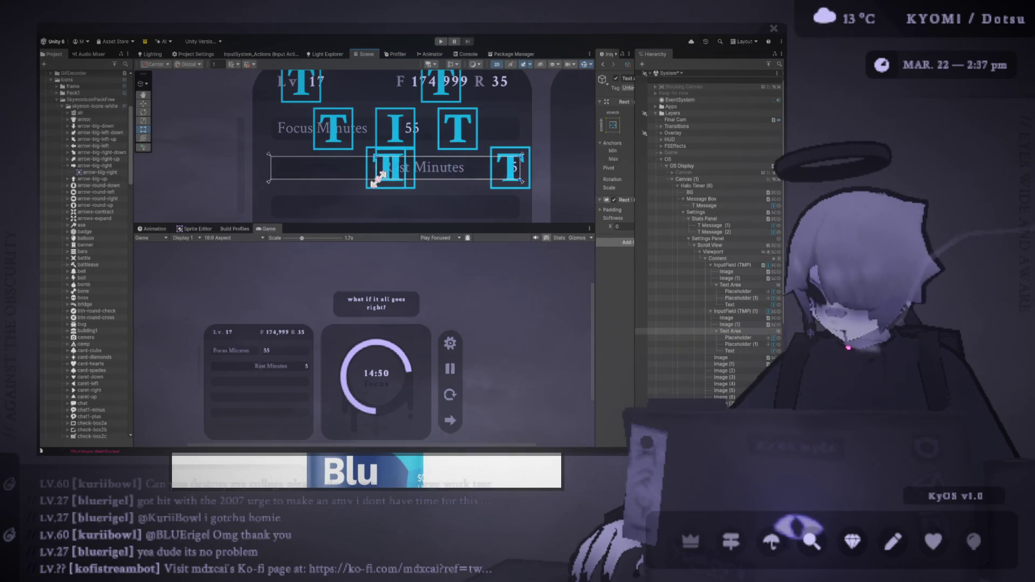
key(ctrl+z)
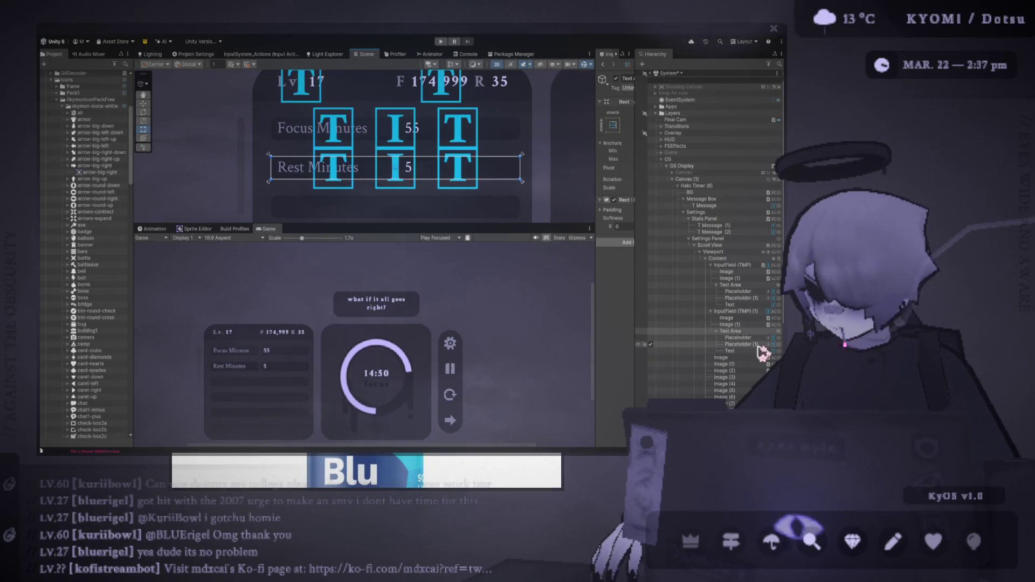
Step: Drag Placeholder (1) out of the Text Area and deactivate the placeholder remaining inside
click(741, 337)
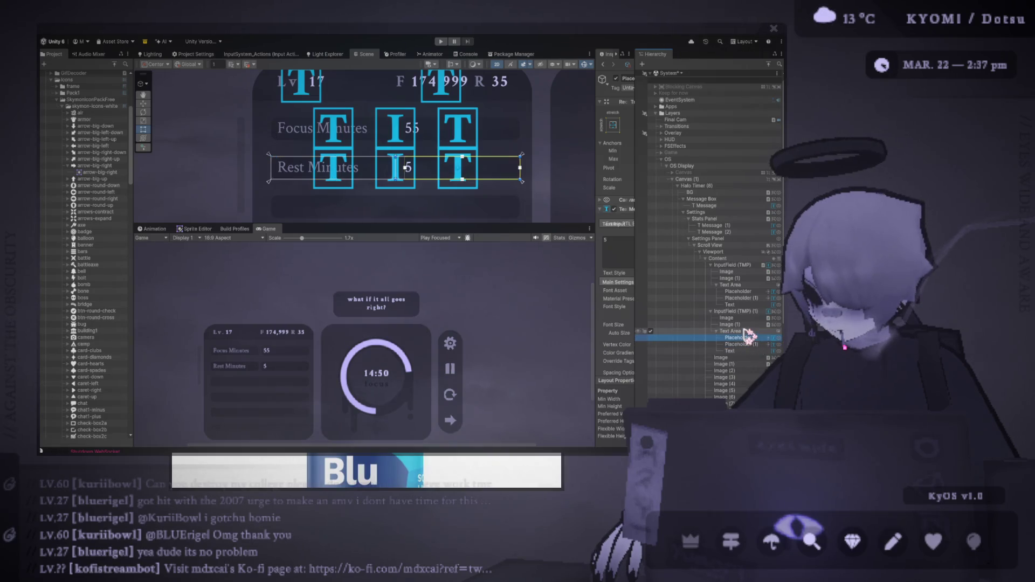
click(753, 343)
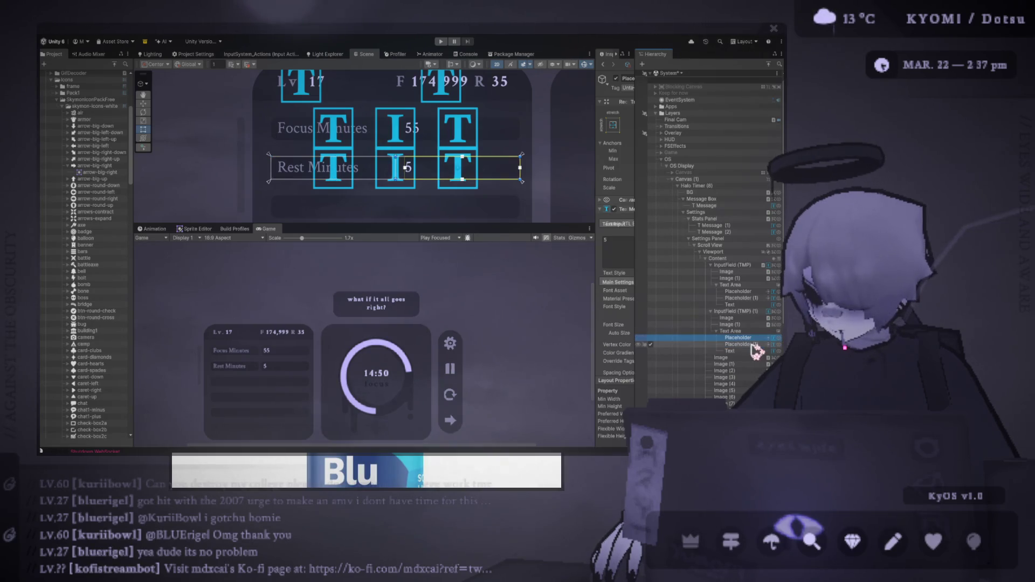
key(Up)
click(751, 344)
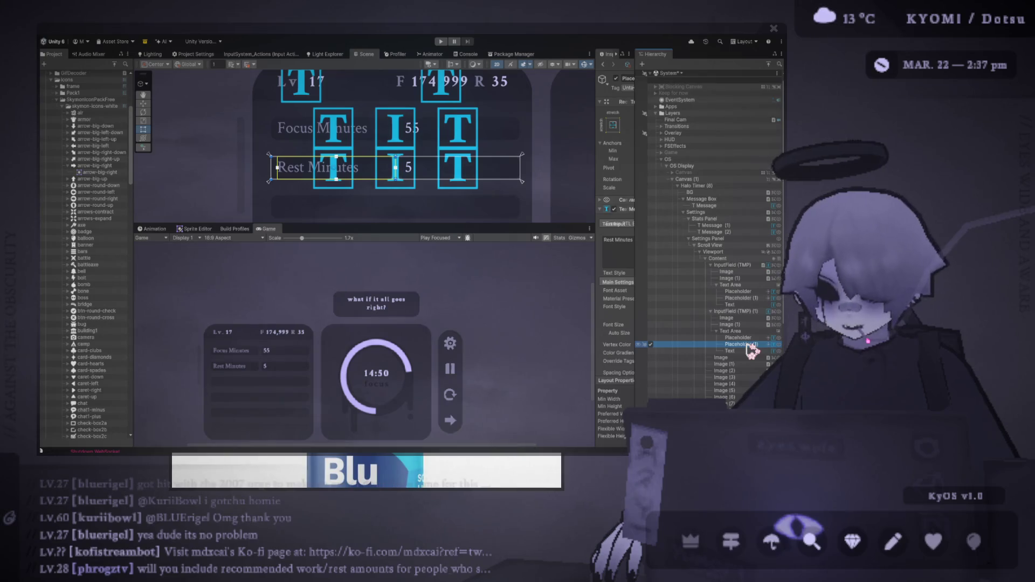
drag(738, 343, 734, 328)
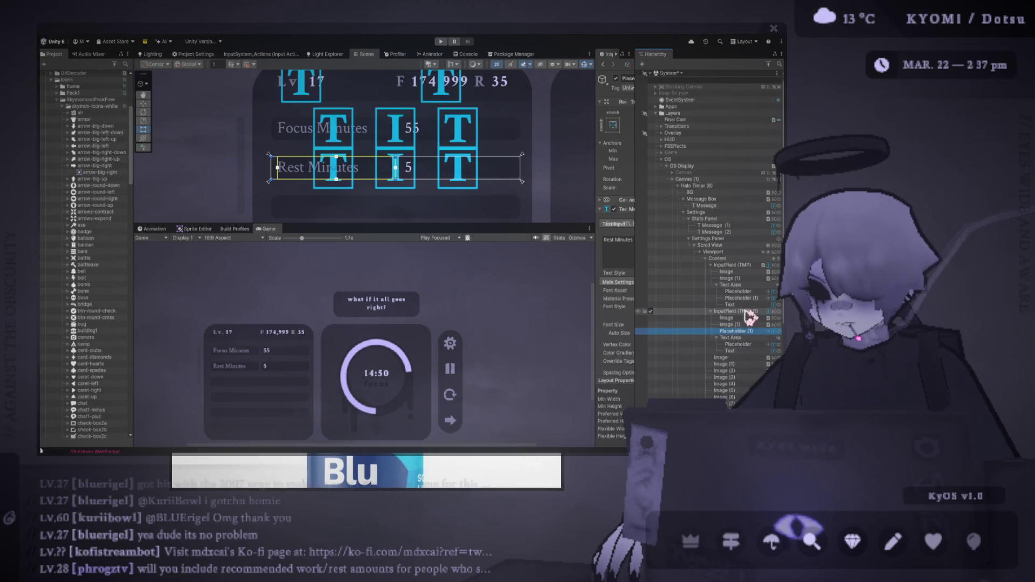
click(651, 344)
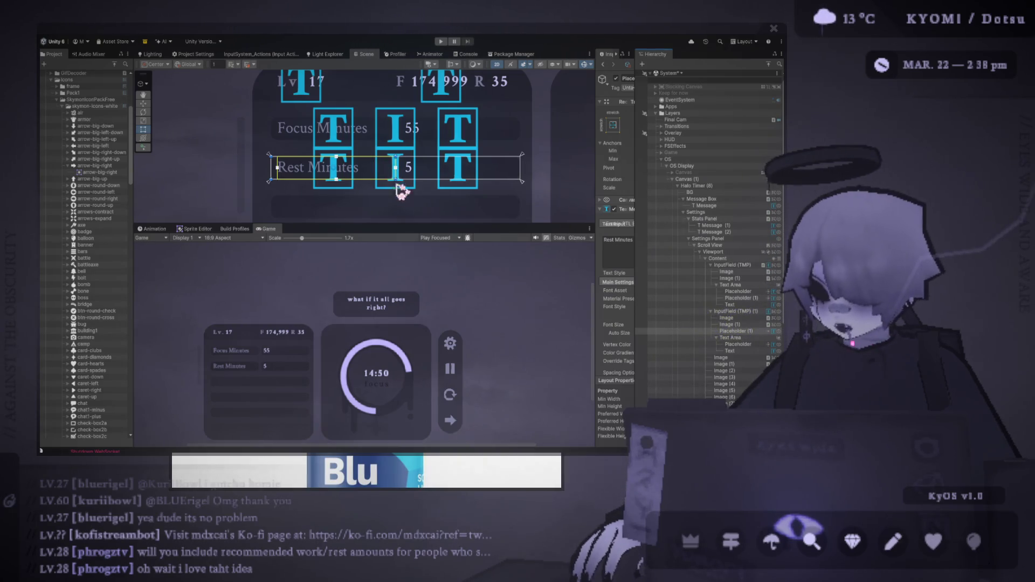
Step: Slide the second input field's Text Area to the right, past the Rest Minutes label
scroll(377, 184, down, 2)
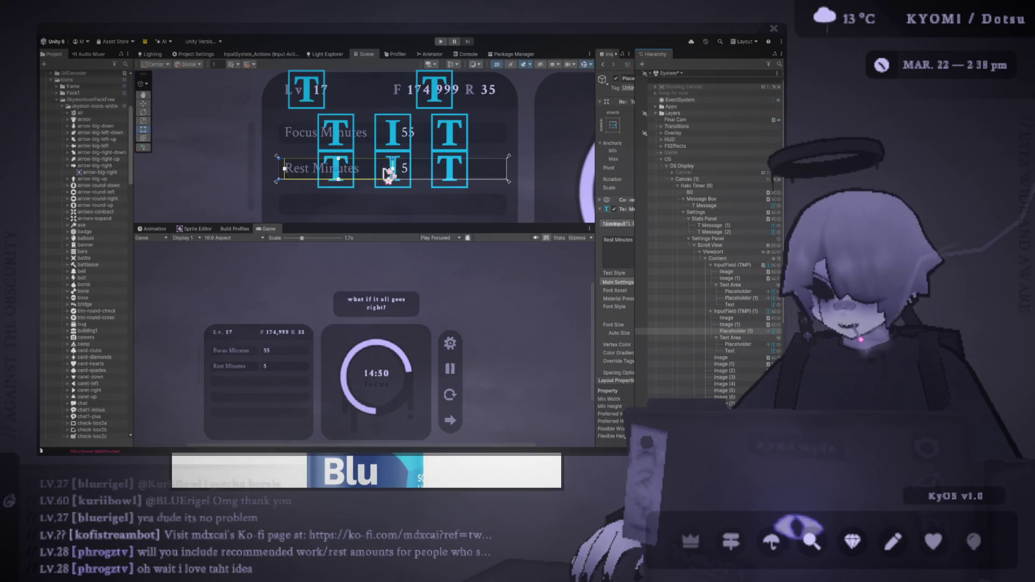
scroll(399, 173, up, 8)
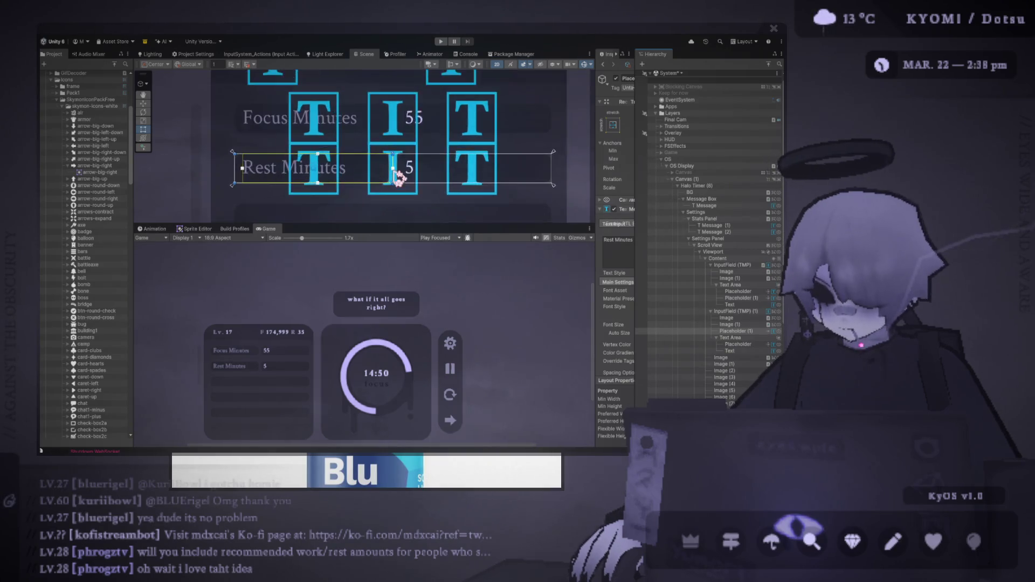
scroll(401, 172, down, 5)
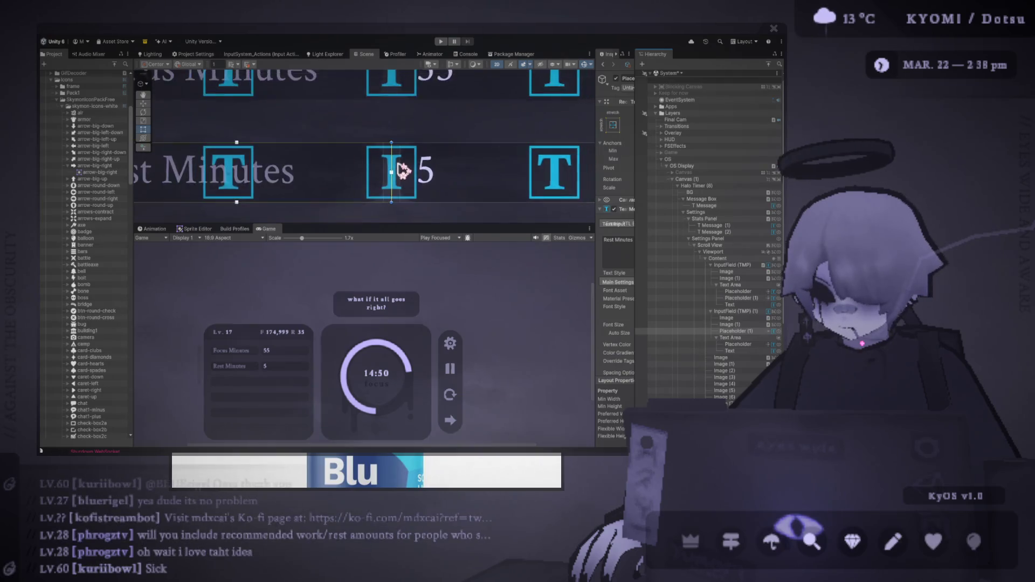
click(732, 331)
click(748, 344)
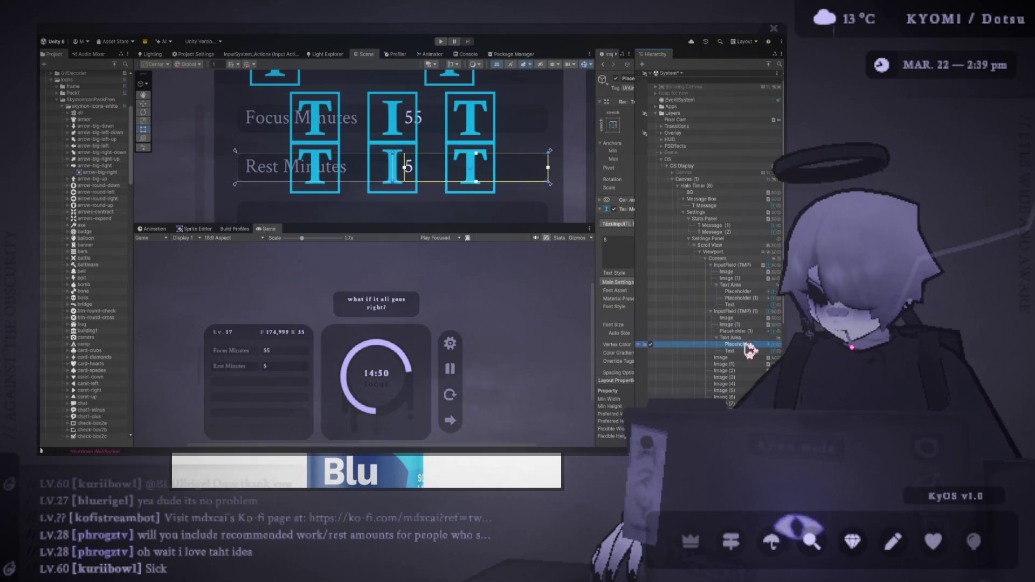
key(Up)
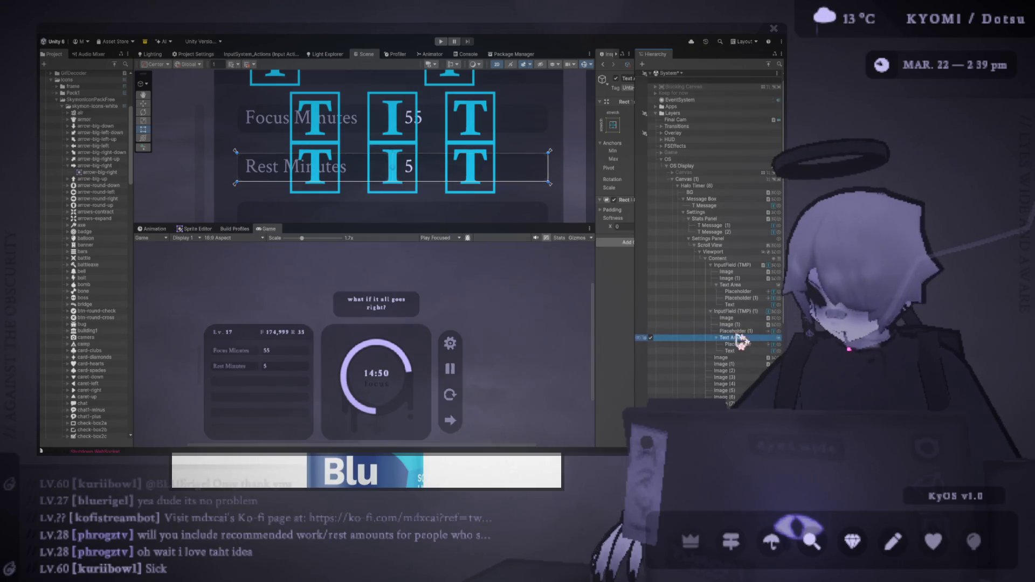
drag(231, 166, 395, 177)
Step: Set the placeholder's Rect Transform Left to 0, then select the Text Area and enter Play mode
click(747, 345)
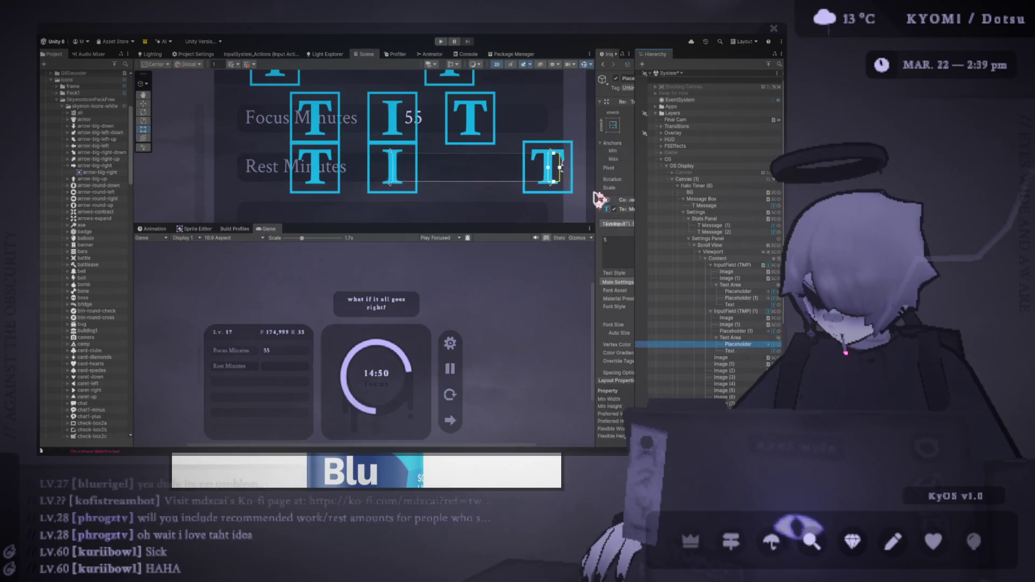
drag(591, 164, 500, 164)
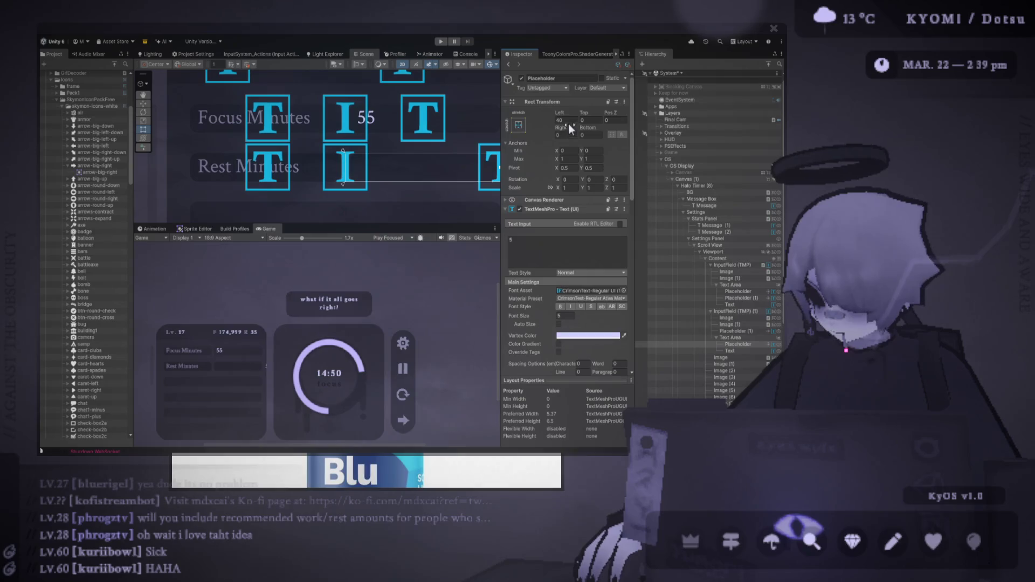
text(0)
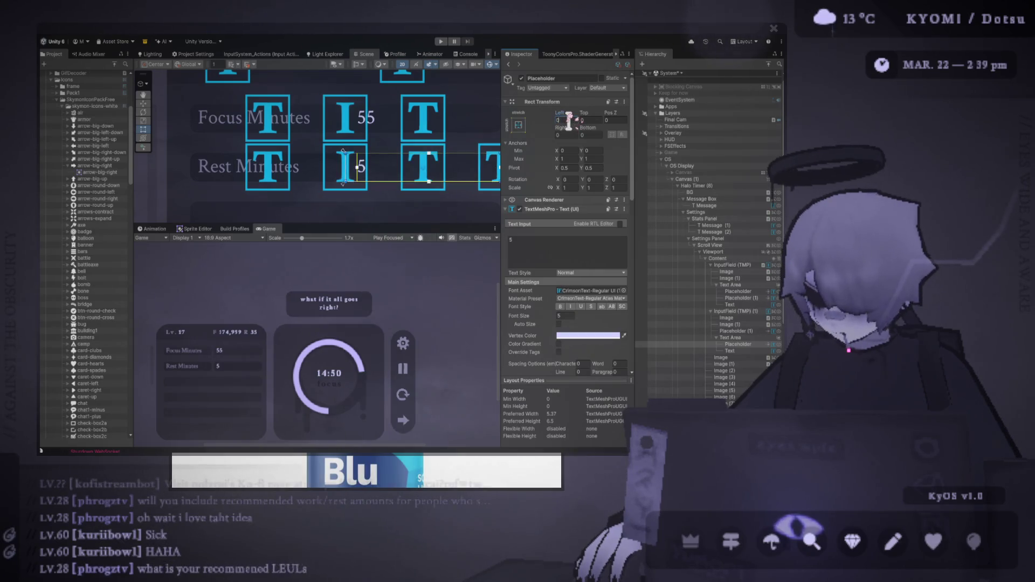
click(746, 338)
click(442, 42)
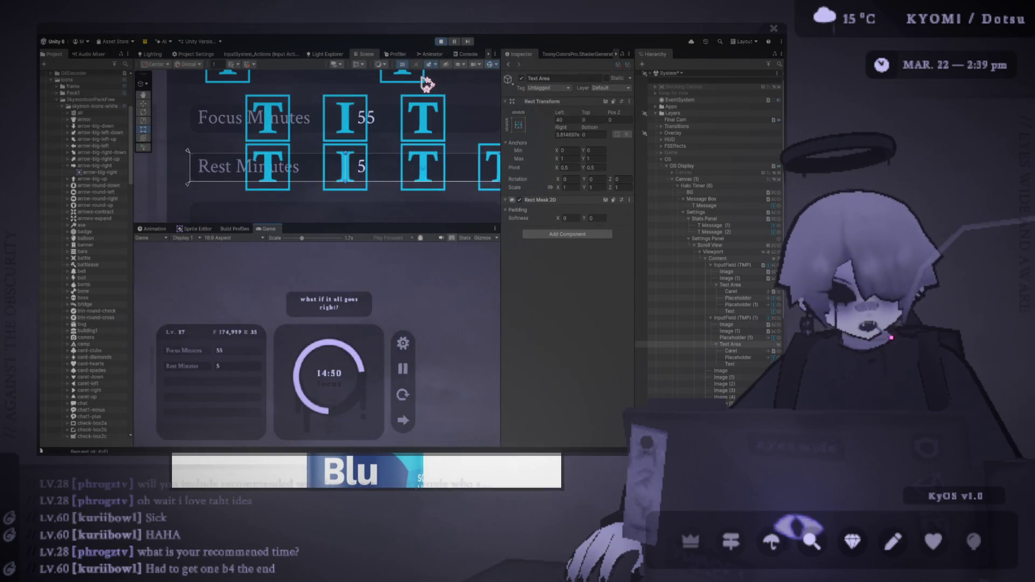
Step: Type long test strings into Rest Minutes to check clipping, restore it to 5, and stop playing
drag(351, 223, 353, 171)
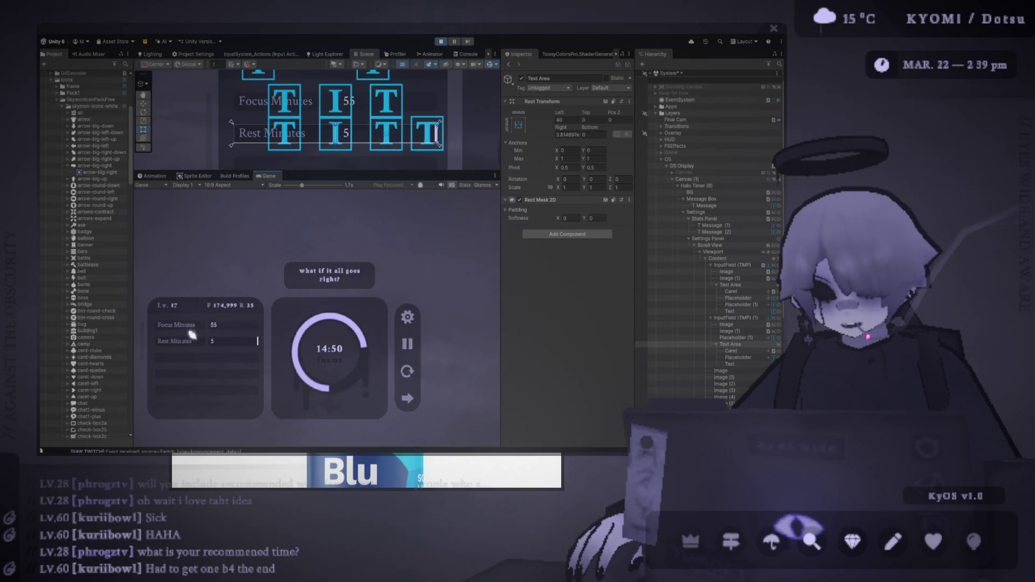
click(248, 341)
text(asdasd)
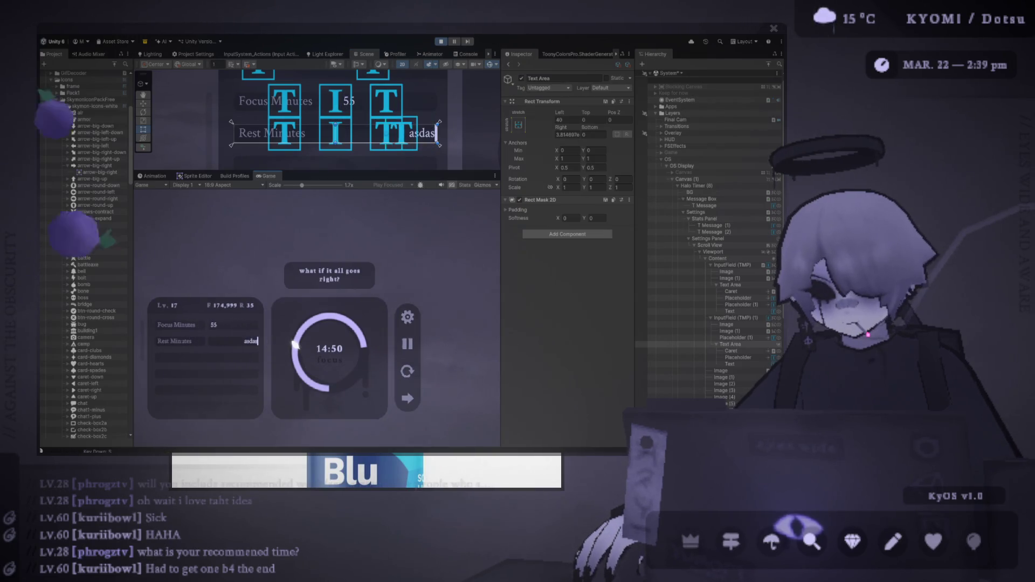
text(g4534)
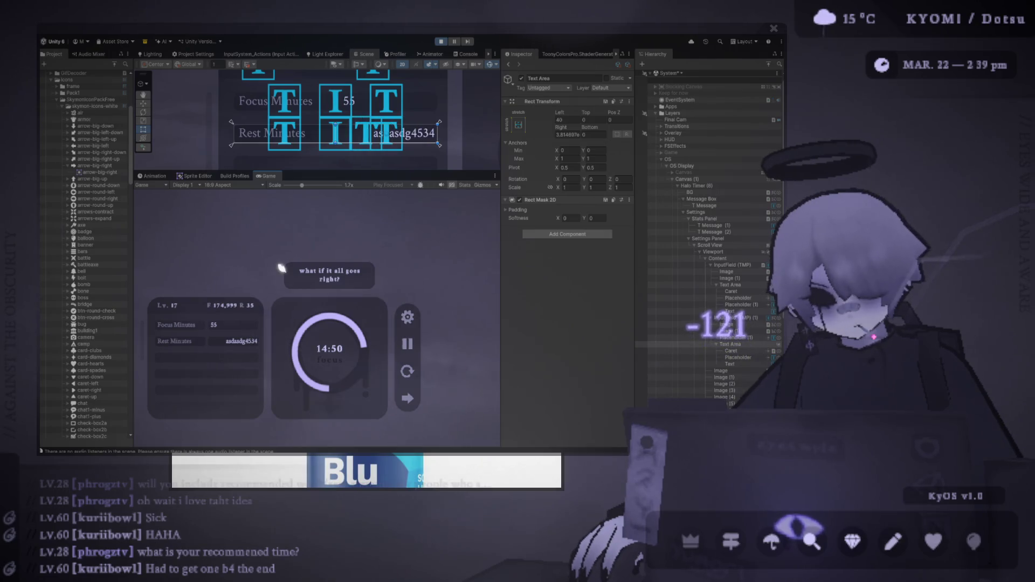
key(ctrl+a)
key(BackSpace)
text(345234523452345)
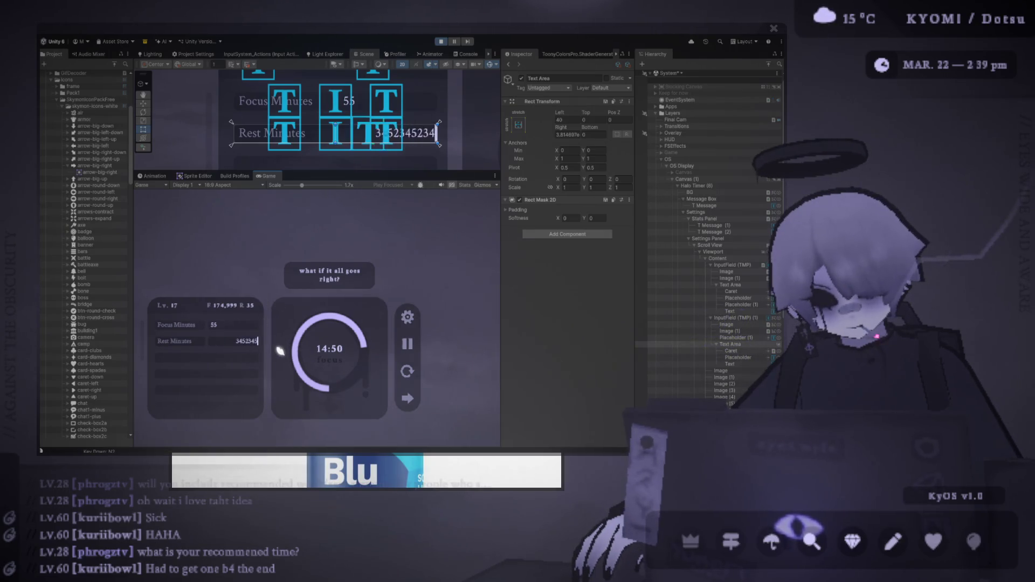
key(BackSpace)
key(BackSpace)
key(BackSpace)
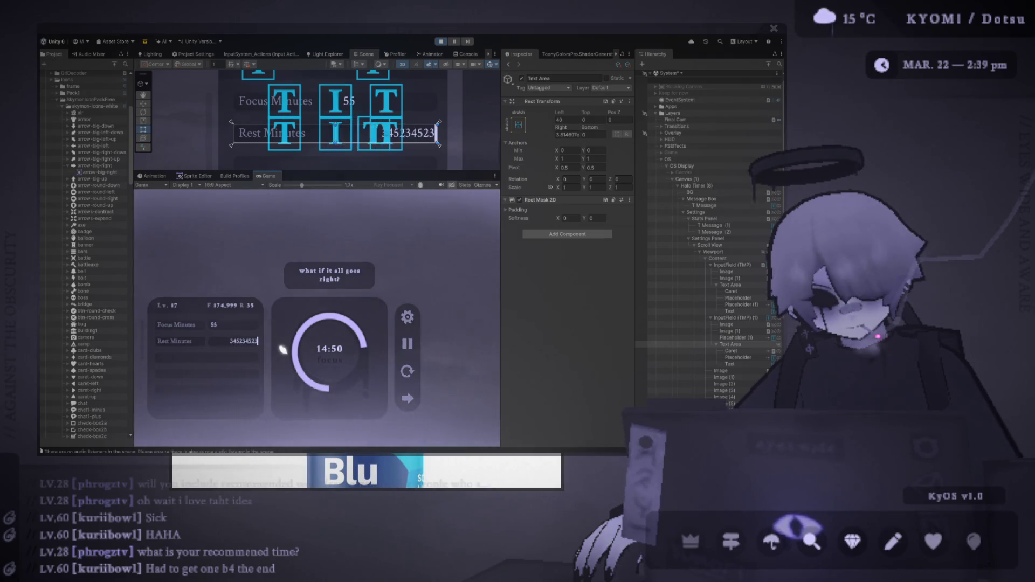
key(BackSpace)
key(BackSpace)
key(BackSpace)
text(5)
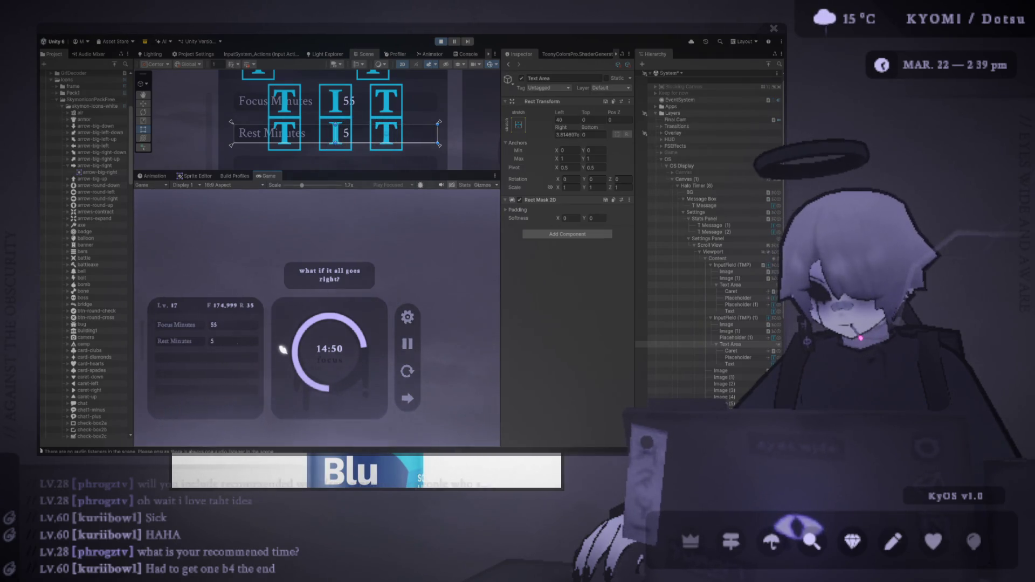
click(440, 41)
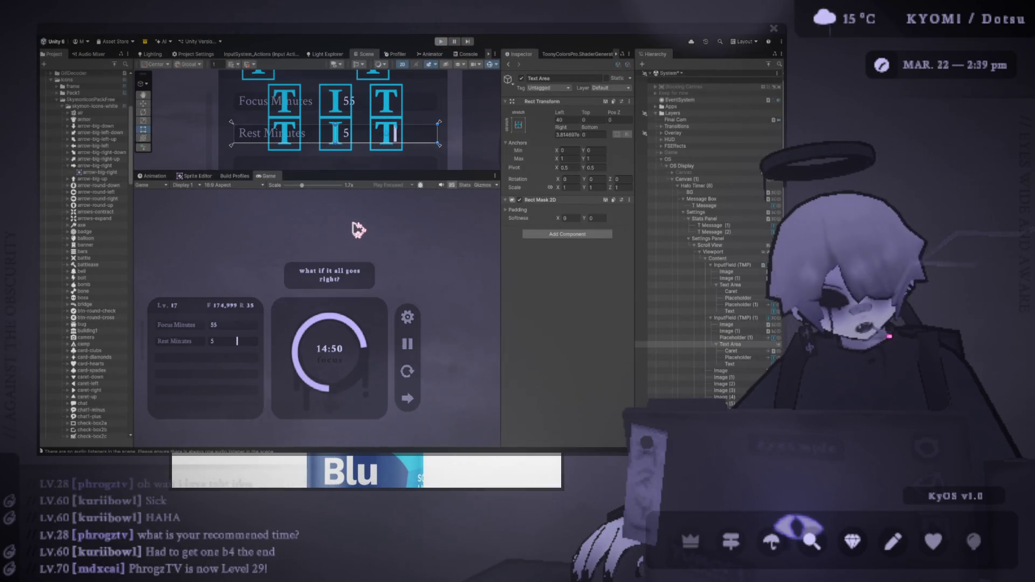
drag(302, 185, 305, 186)
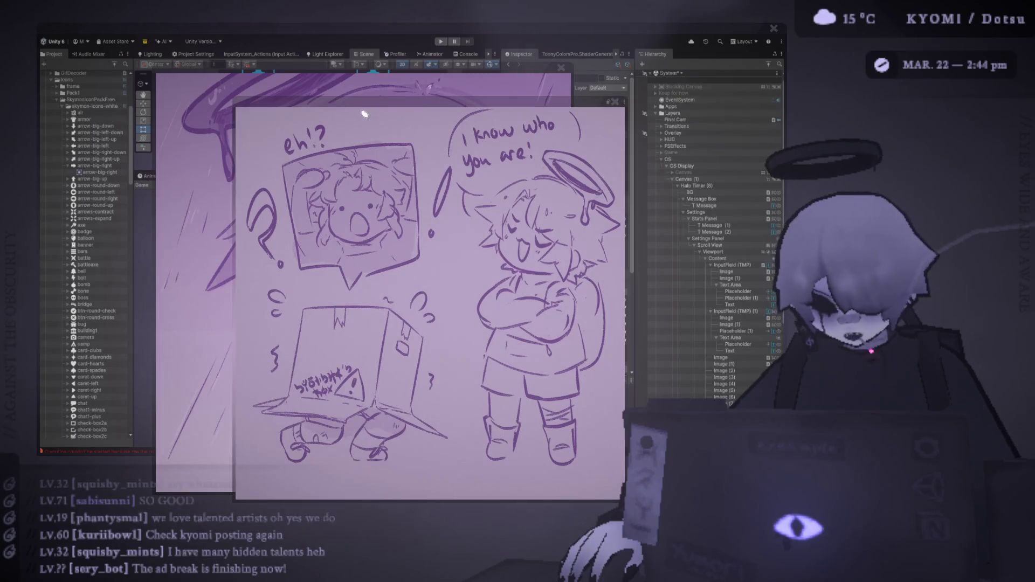
Step: Move the KyOS drawing pad with the two-character sketch up and to the right over the editor
drag(508, 104, 557, 85)
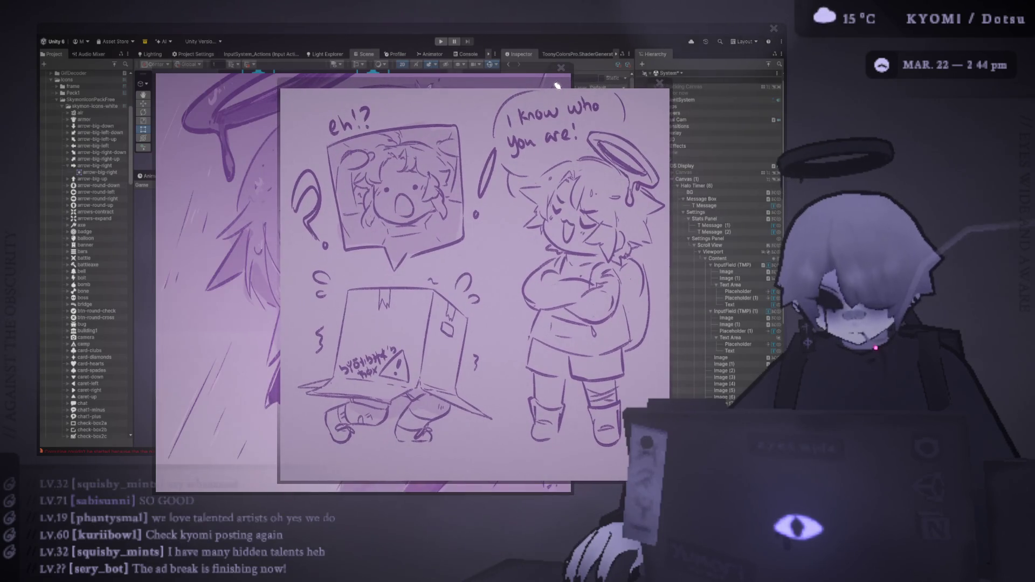
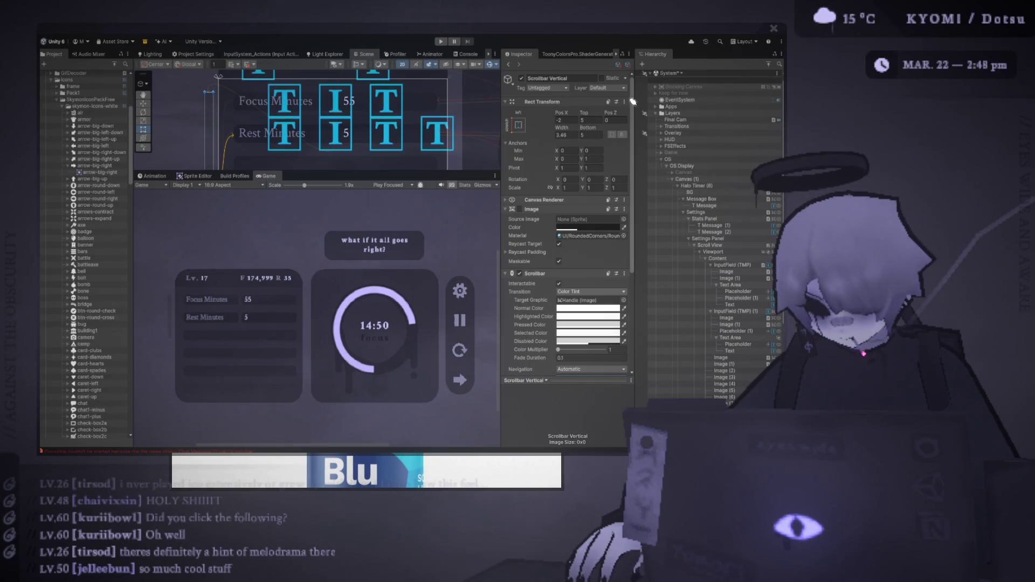
Step: Nudge the Unity editor window slightly down and right, off the lilac fan-art windows
drag(552, 34, 558, 41)
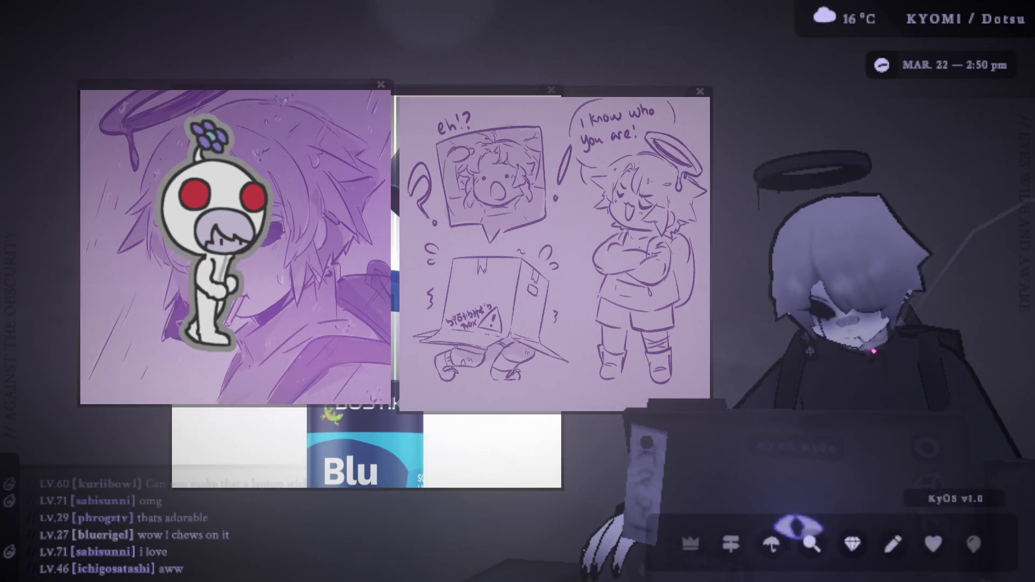
Step: Move the dark cat-eared artwork to the collage centre, then slide it left to reveal the lilac sketch
mouse_move(419, 97)
mouse_down()
mouse_move(583, 55)
mouse_move(600, 24)
mouse_move(418, 39)
mouse_up()
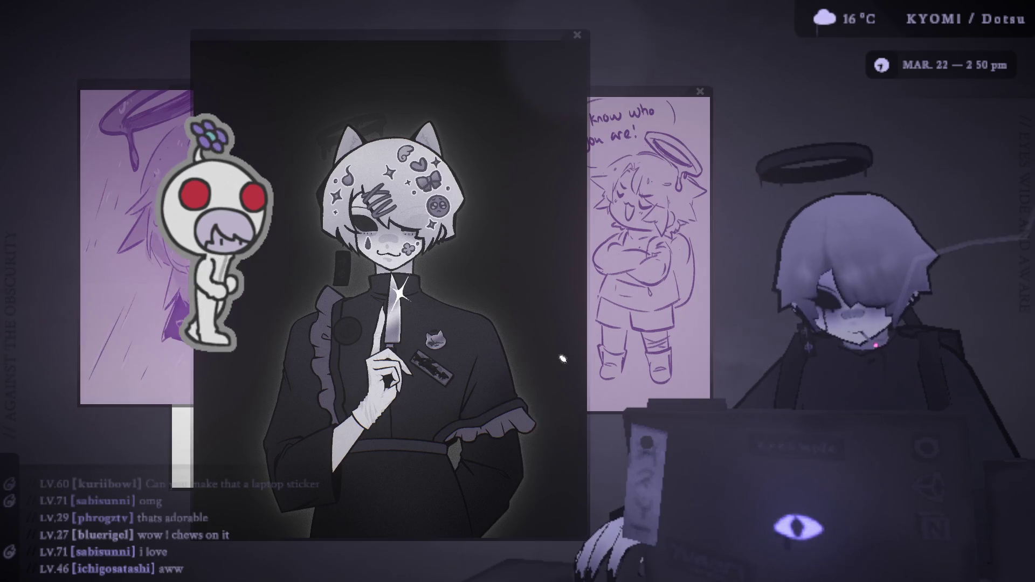
mouse_move(811, 541)
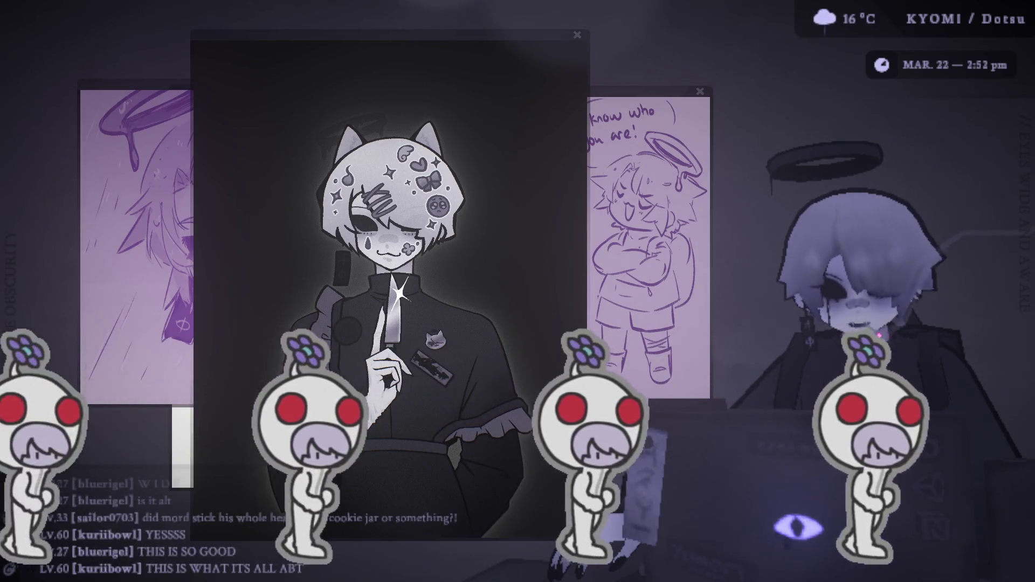
drag(435, 24, 342, 23)
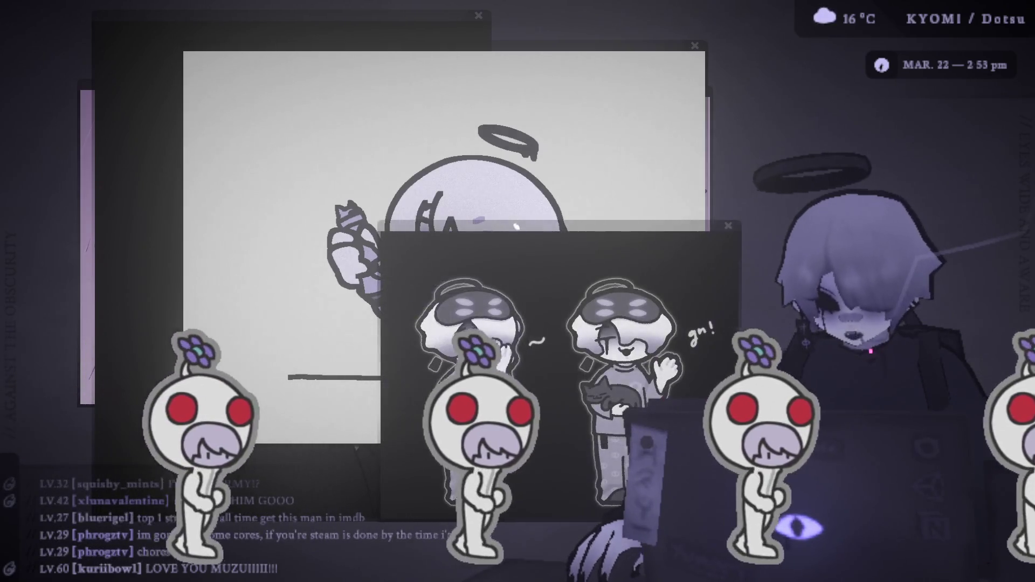
Step: Maximise the 'gn' goodnight doodle, shift it up-right, and raise the purple portrait window
drag(491, 173, 345, 65)
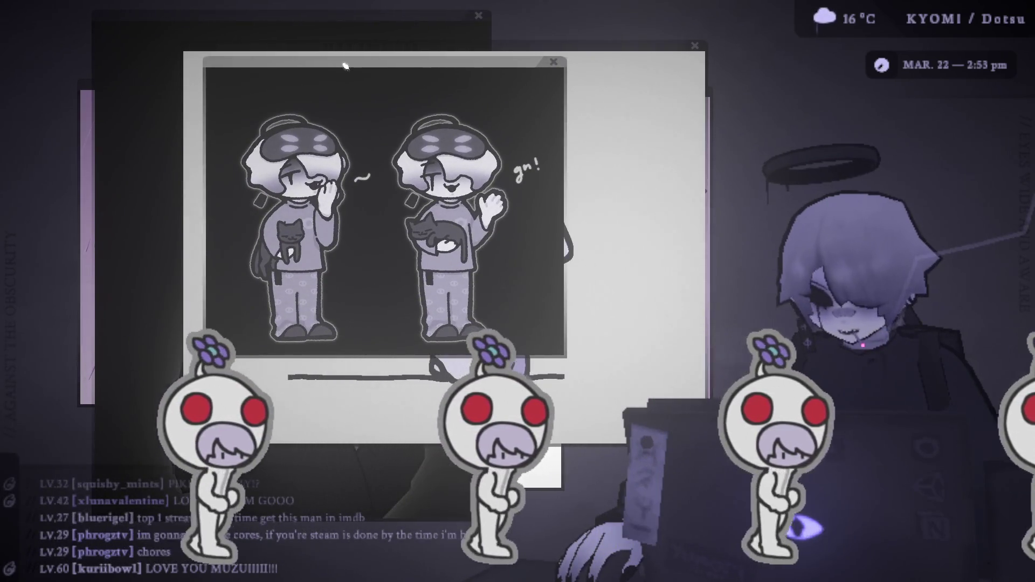
double_click(345, 64)
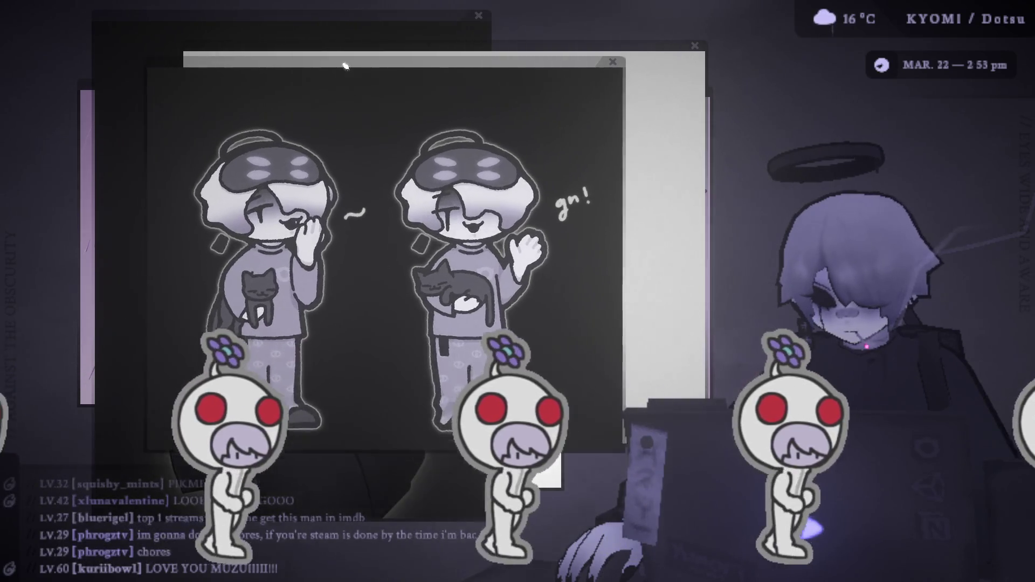
mouse_move(345, 65)
mouse_down()
mouse_move(378, 41)
mouse_move(408, 41)
mouse_up()
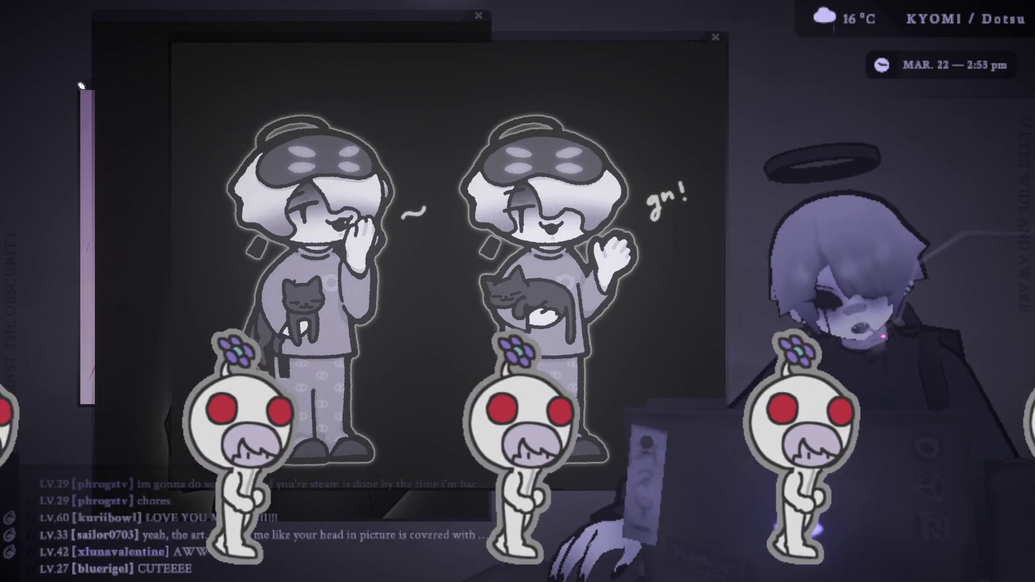
click(88, 92)
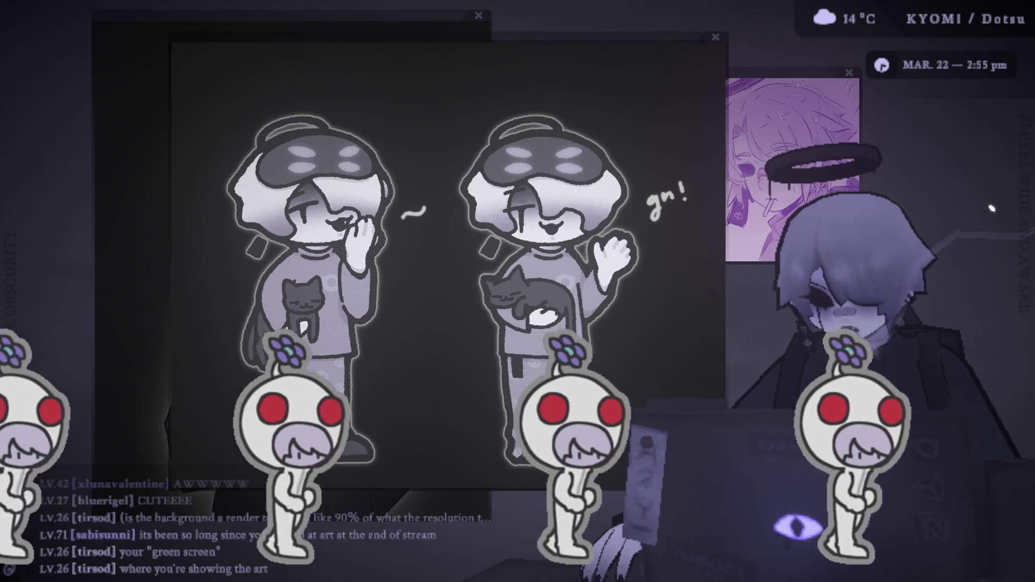
Step: Reorder the fan-art windows, close the Bostik glue-stick photo, and reposition the Rain Noise window
click(635, 69)
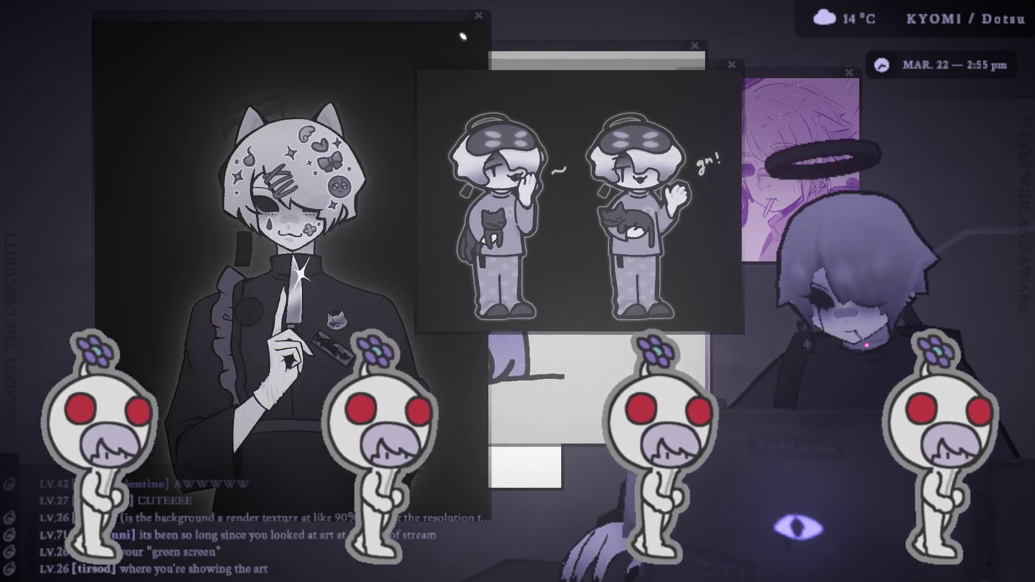
click(462, 36)
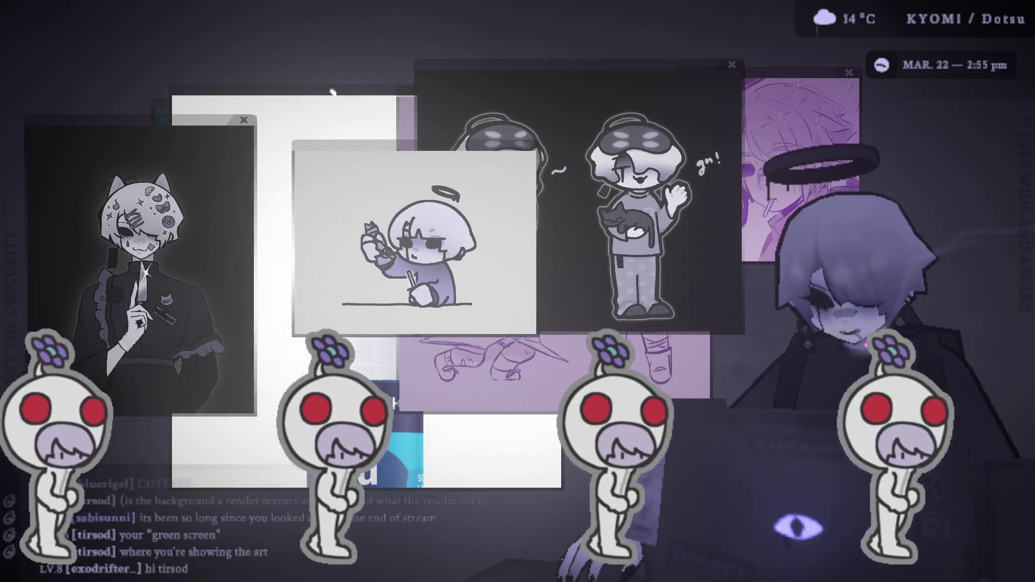
click(252, 103)
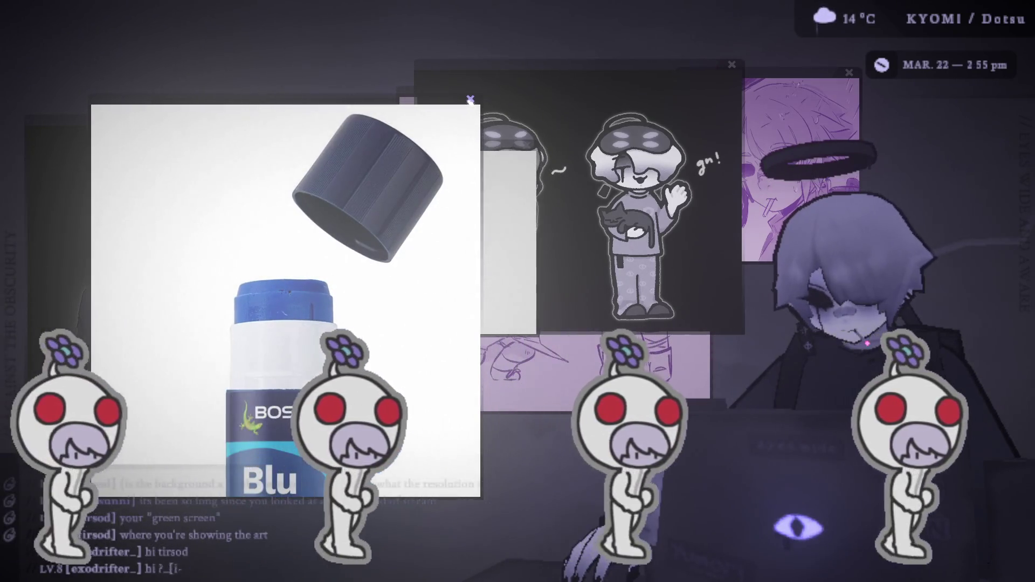
click(470, 100)
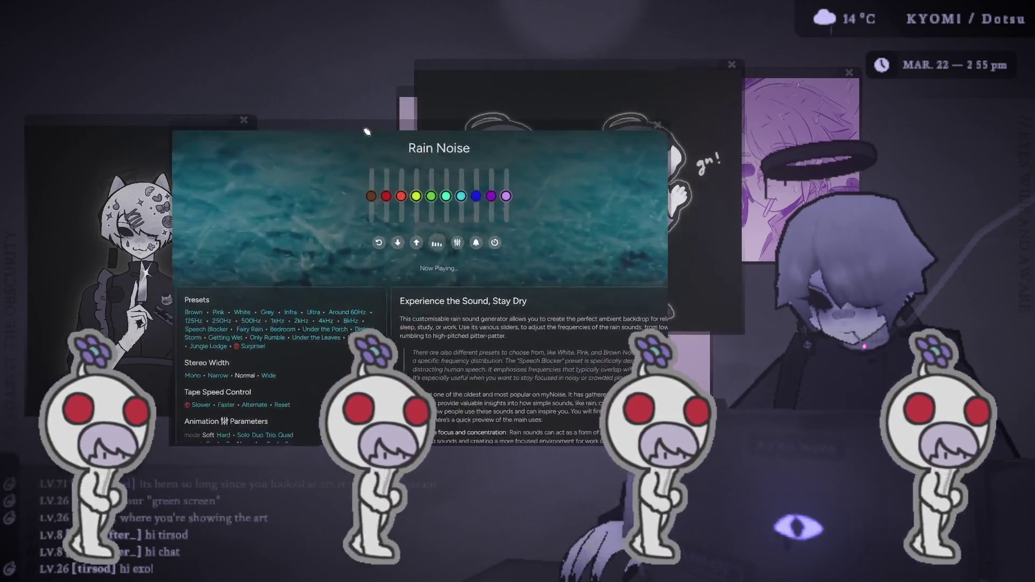
mouse_move(366, 131)
mouse_down()
mouse_move(559, 133)
mouse_move(418, 77)
mouse_up()
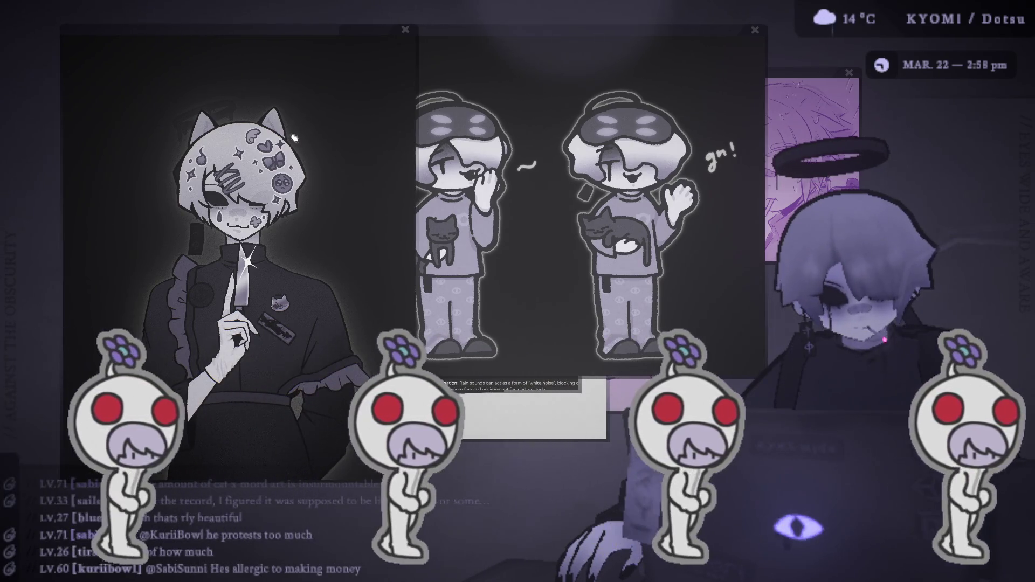
Step: Move the gn! chibi art down-right and nudge the cat-eared artwork down-right
mouse_move(474, 35)
mouse_down()
mouse_move(485, 63)
mouse_move(527, 50)
mouse_move(608, 69)
mouse_move(571, 95)
mouse_up()
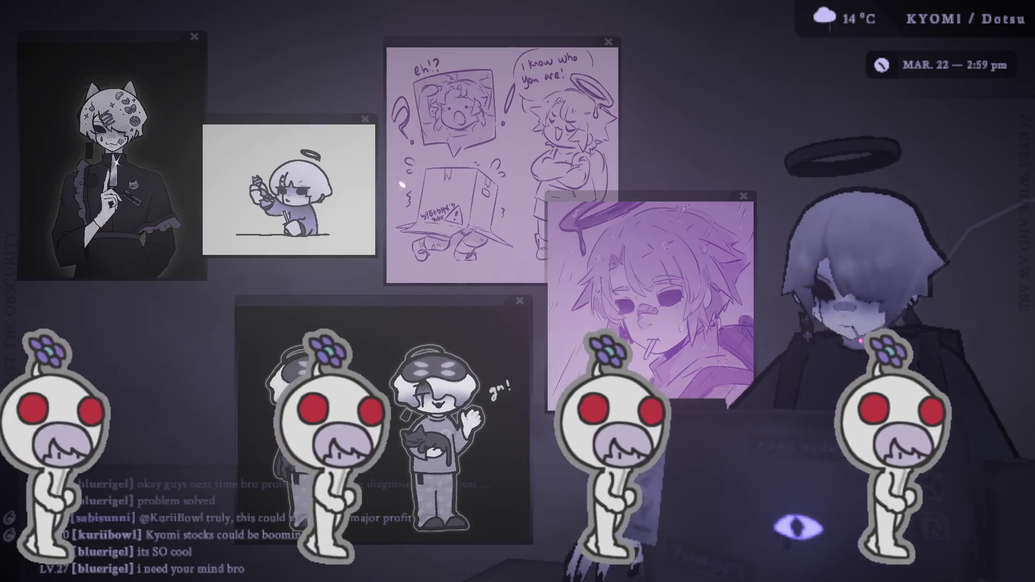
drag(153, 41, 174, 79)
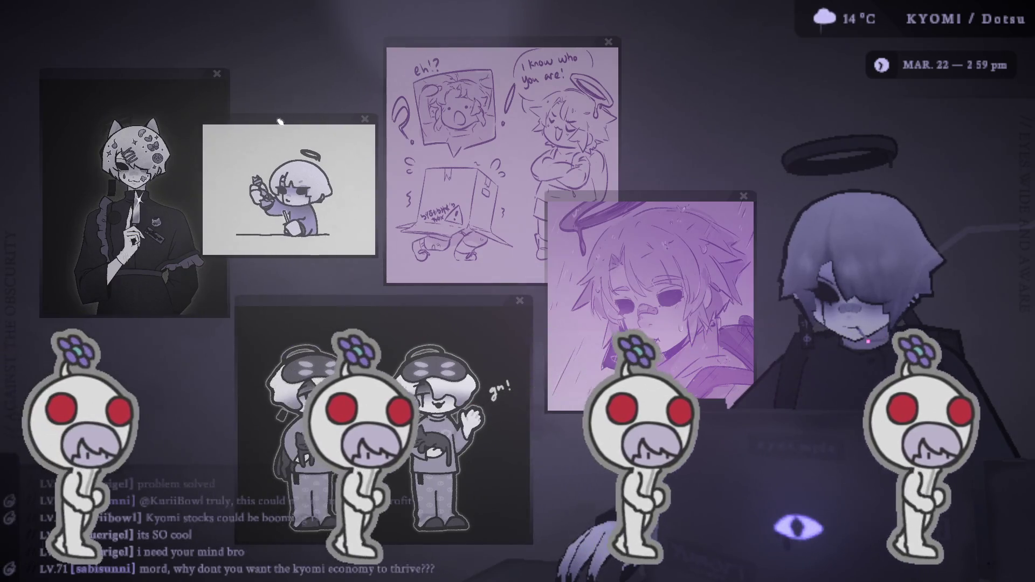